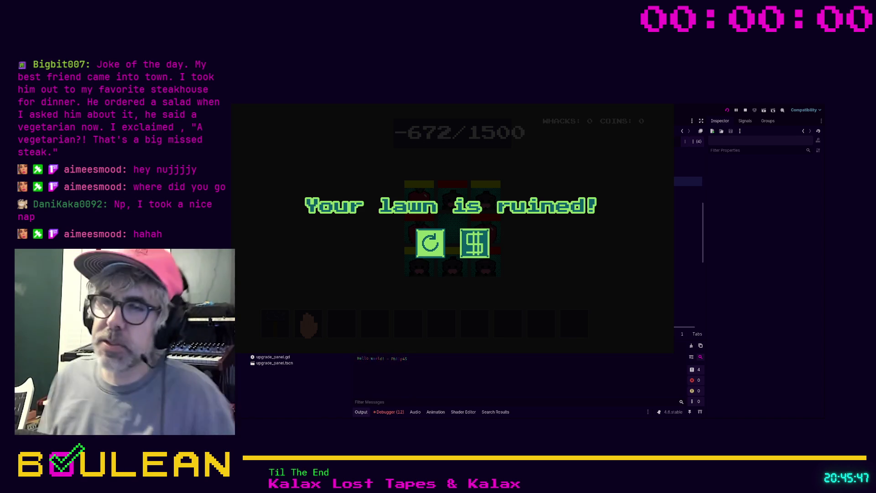
- Restart the game, check the shop's two upgrades, then stop the test run
{"action": "left_click", "coordinate": [432, 244]}
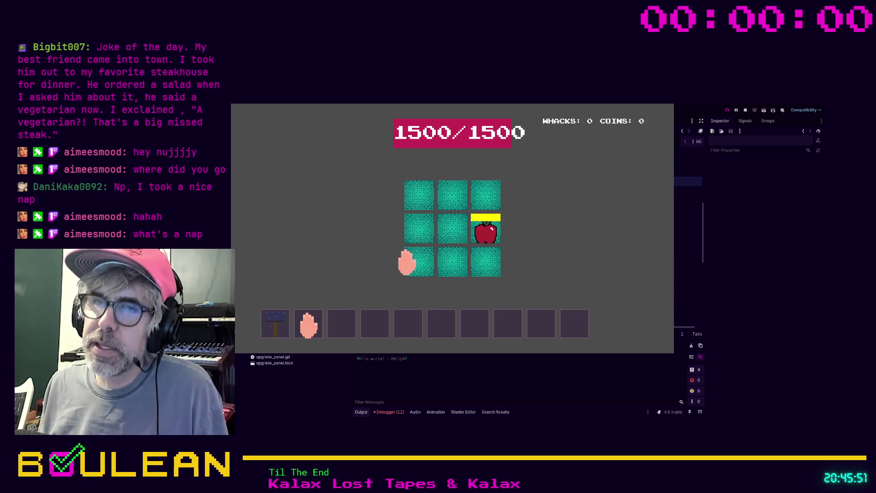
{"action": "key", "text": "Tab"}
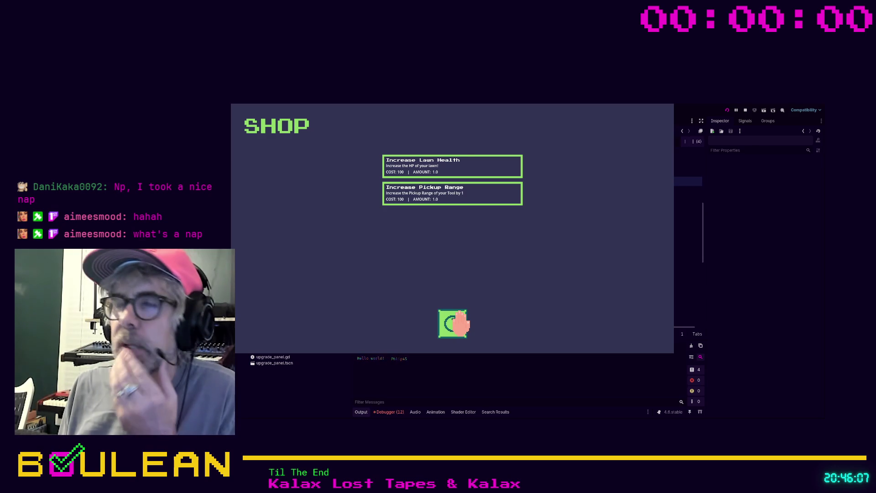
{"action": "left_click", "coordinate": [453, 323]}
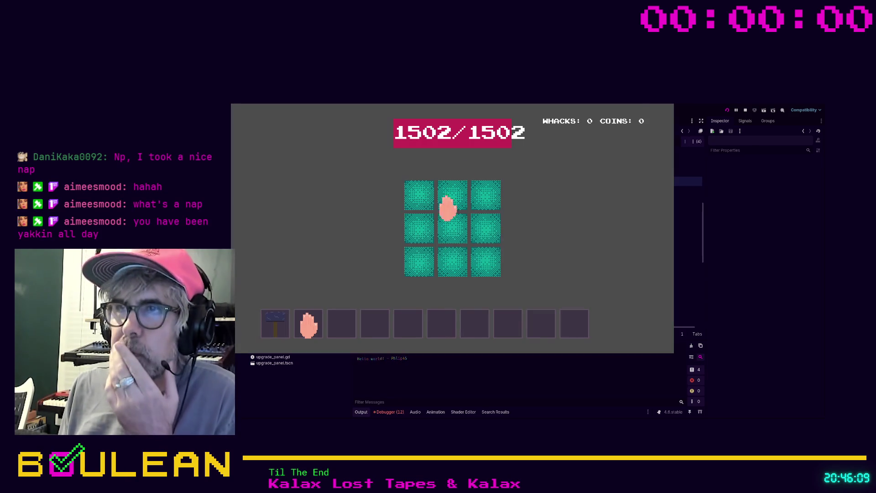
{"action": "left_click", "coordinate": [666, 111]}
{"action": "scroll", "coordinate": [525, 237], "scroll_direction": "up", "scroll_amount": 6}
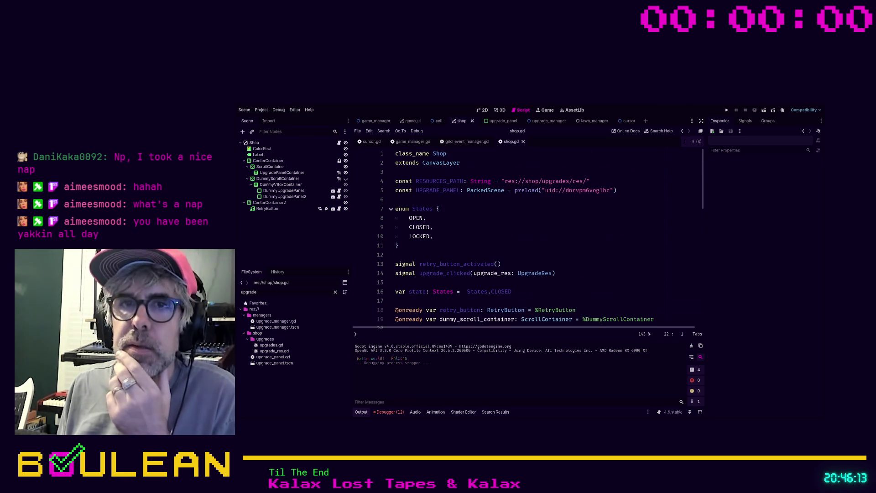
- Filter the FileSystem for 'upgra' and open upgrade_panel.tscn
{"action": "left_click", "coordinate": [273, 292]}
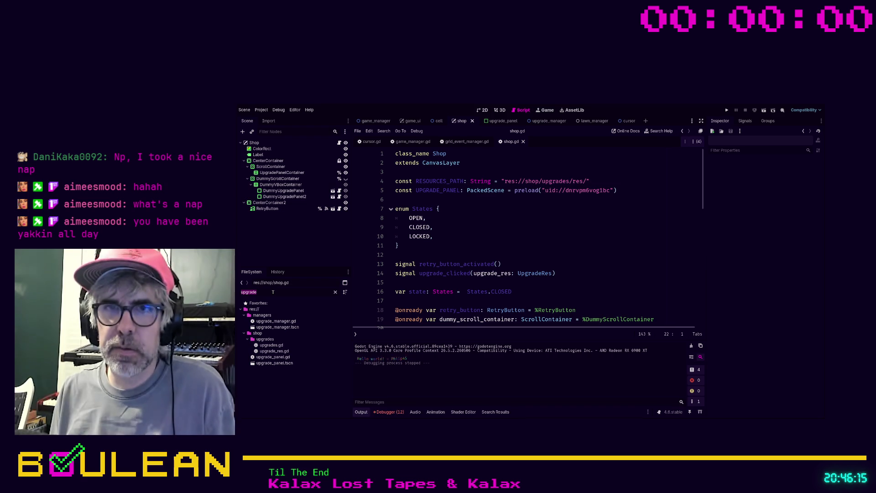
{"action": "type", "text": "upgra"}
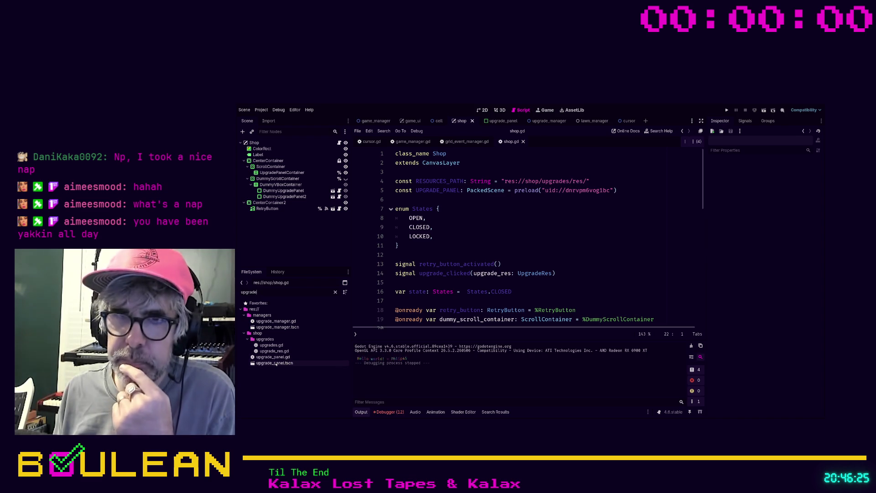
{"action": "double_click", "coordinate": [276, 363]}
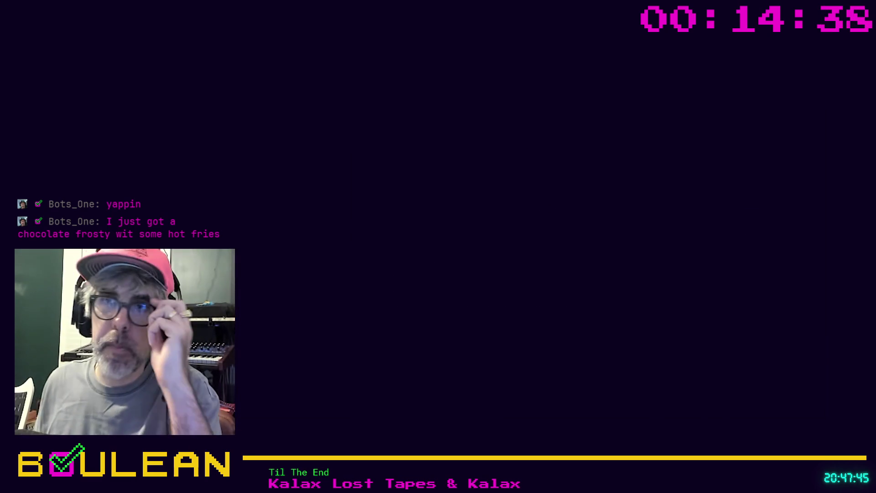
- Switch to Discord's #share-your-art channel and scroll through its posts
{"action": "scroll", "coordinate": [269, 332], "scroll_direction": "down", "scroll_amount": 2}
{"action": "scroll", "coordinate": [270, 331], "scroll_direction": "up", "scroll_amount": 1}
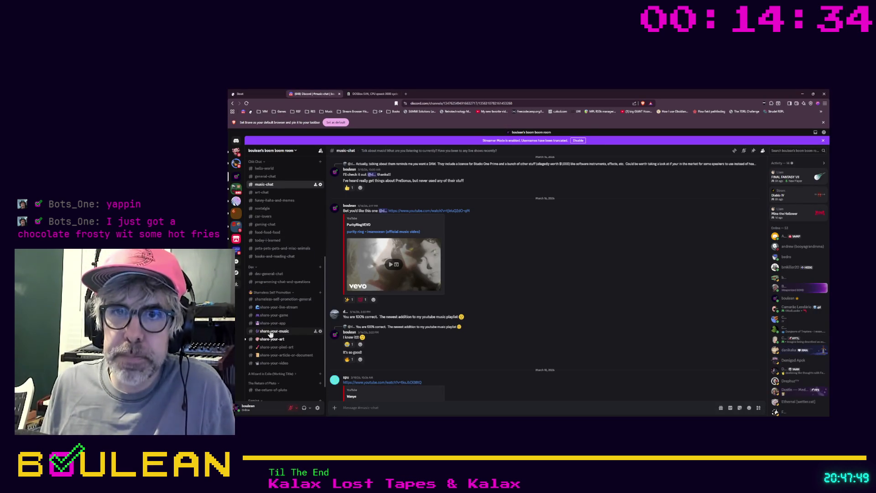
{"action": "left_click", "coordinate": [272, 339]}
{"action": "scroll", "coordinate": [411, 317], "scroll_direction": "up", "scroll_amount": 10}
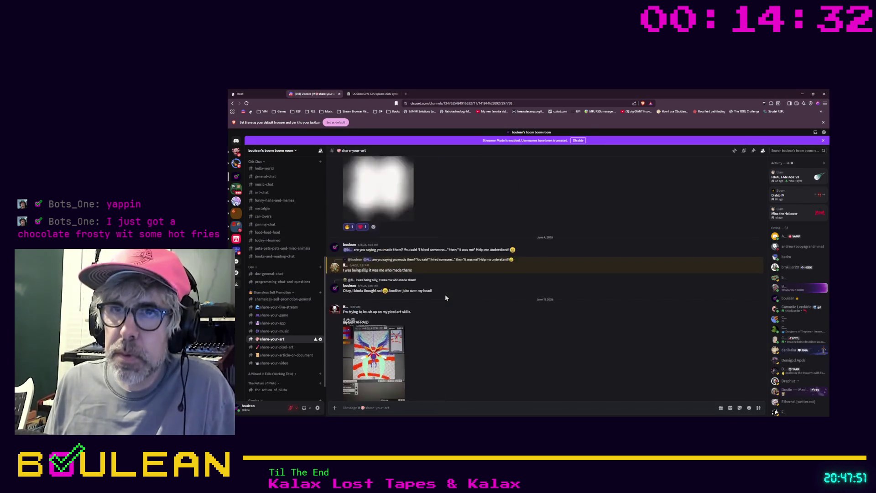
{"action": "scroll", "coordinate": [446, 297], "scroll_direction": "up", "scroll_amount": 6}
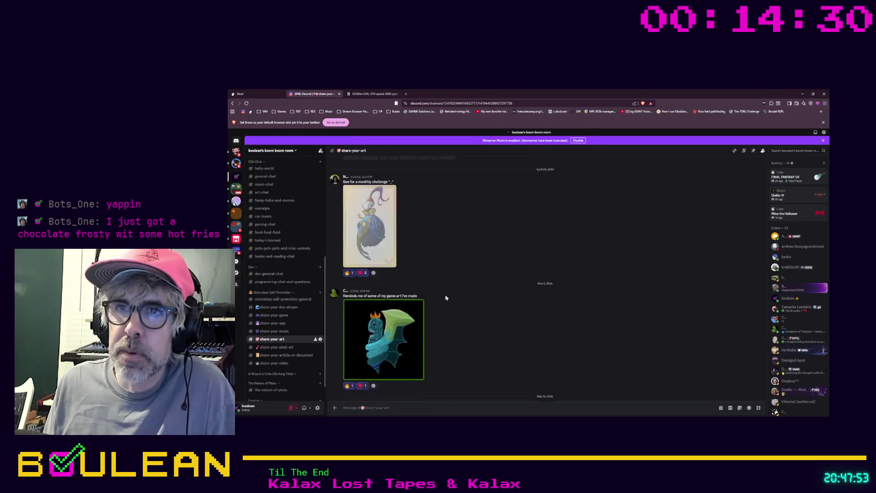
{"action": "scroll", "coordinate": [446, 298], "scroll_direction": "down", "scroll_amount": 4}
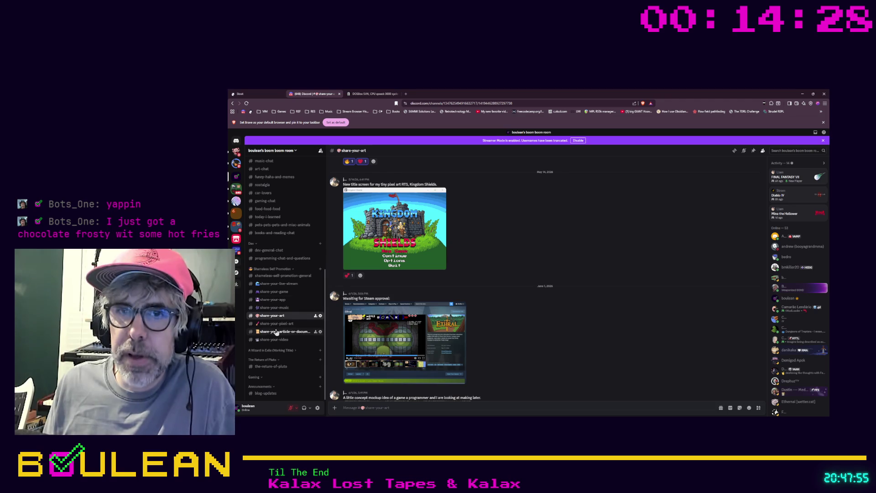
{"action": "scroll", "coordinate": [296, 355], "scroll_direction": "up", "scroll_amount": 5}
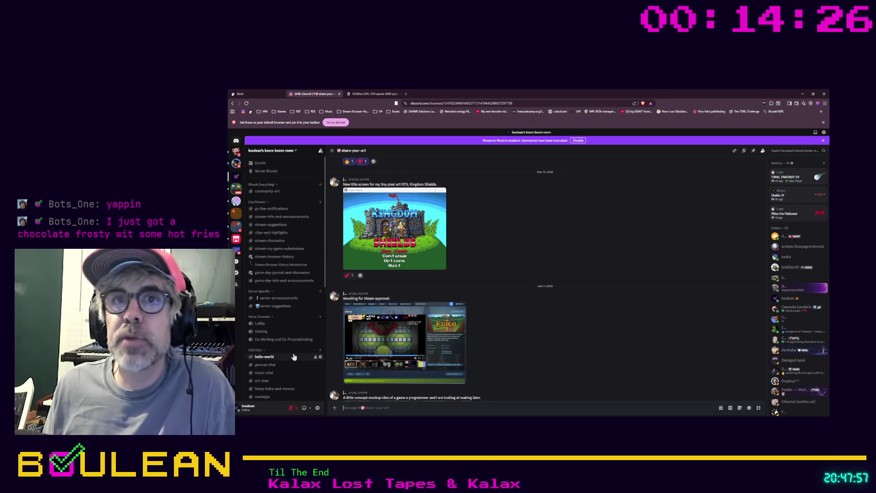
- Go to #community-art and enlarge the simple worm image
{"action": "left_click", "coordinate": [269, 192]}
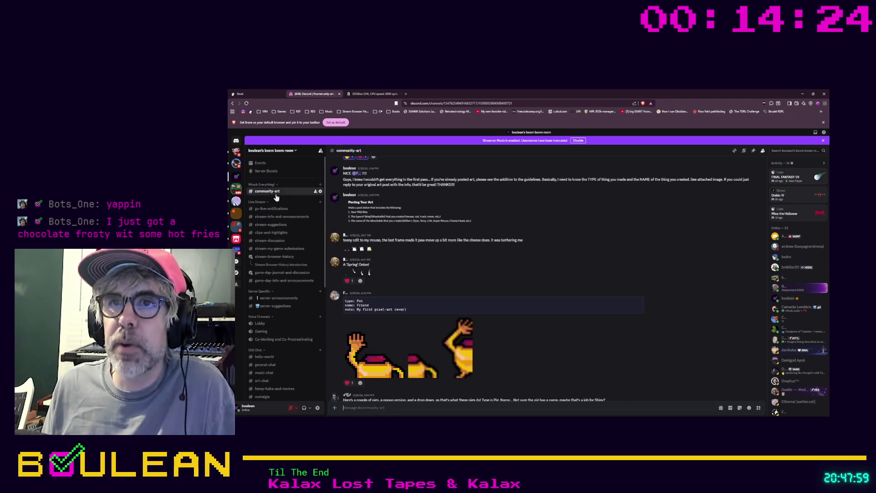
{"action": "scroll", "coordinate": [486, 295], "scroll_direction": "up", "scroll_amount": 10}
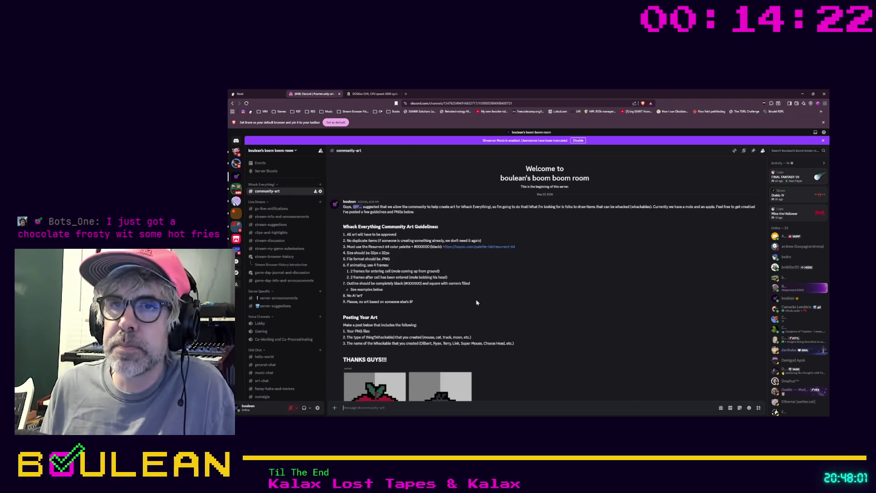
{"action": "scroll", "coordinate": [441, 294], "scroll_direction": "down", "scroll_amount": 8}
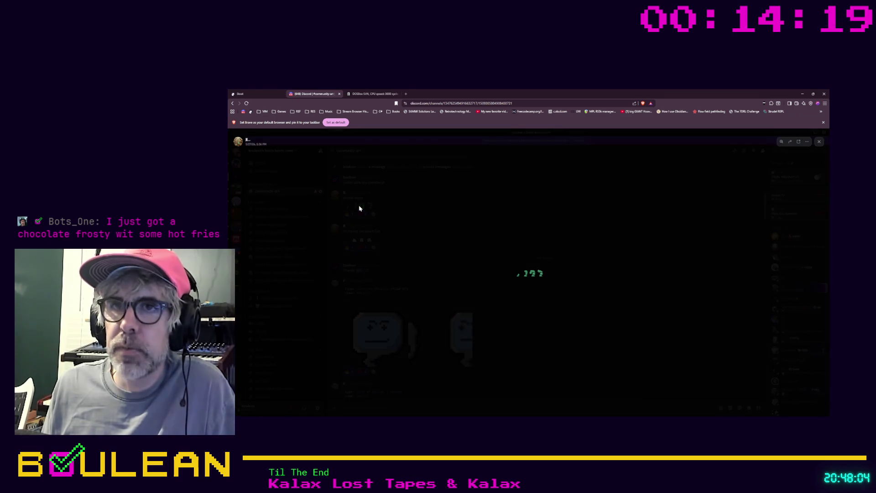
{"action": "left_click", "coordinate": [359, 208]}
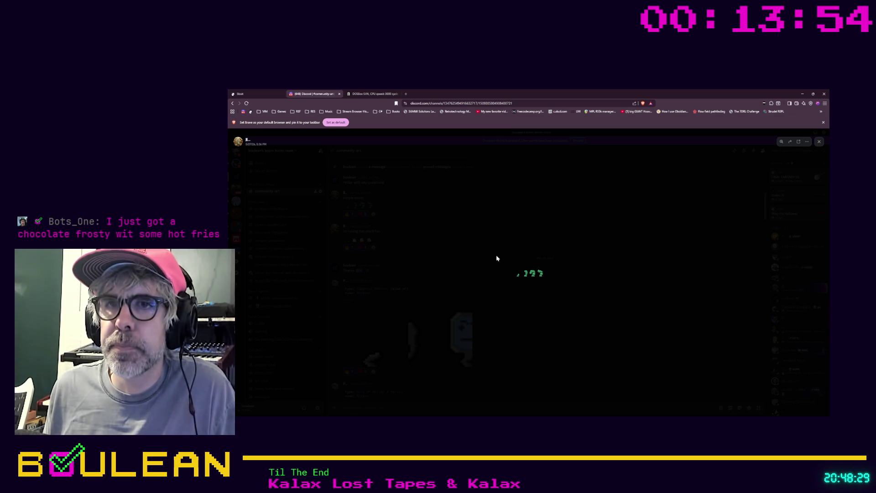
- Download the worm-Sheet.png sprite sheet from Stoat's Community Art channel
{"action": "left_click", "coordinate": [527, 274]}
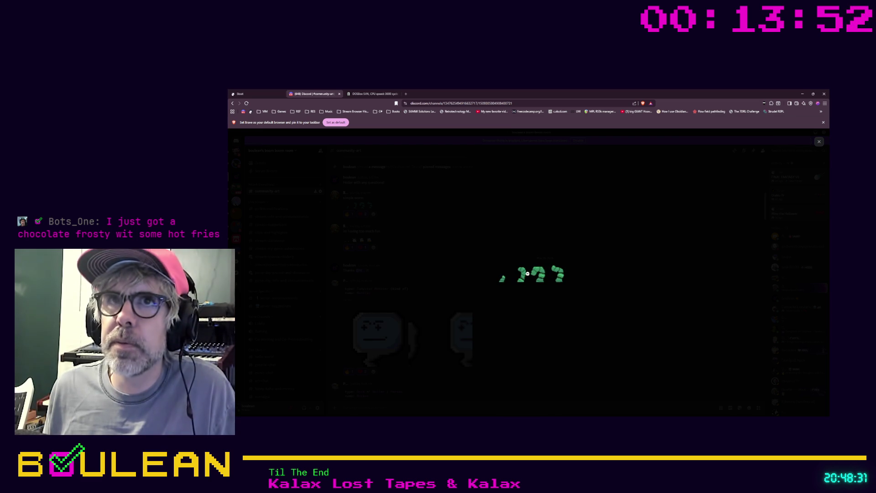
{"action": "left_click", "coordinate": [268, 94]}
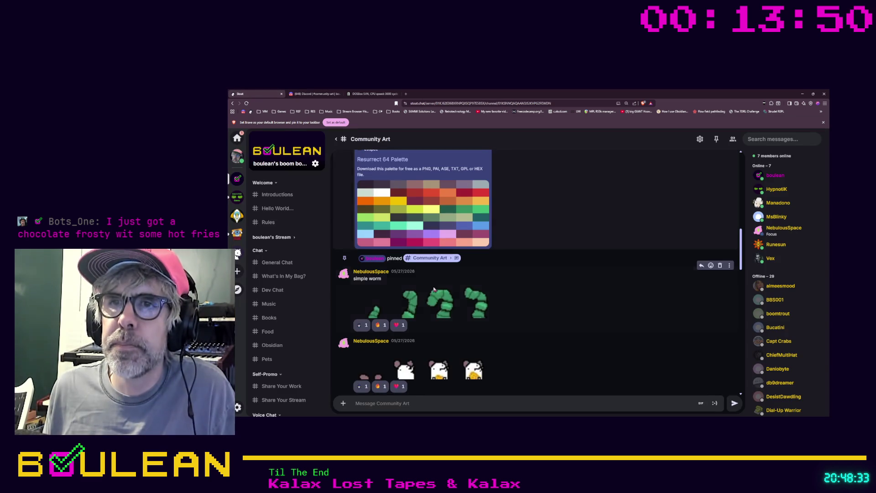
{"action": "left_click", "coordinate": [730, 266]}
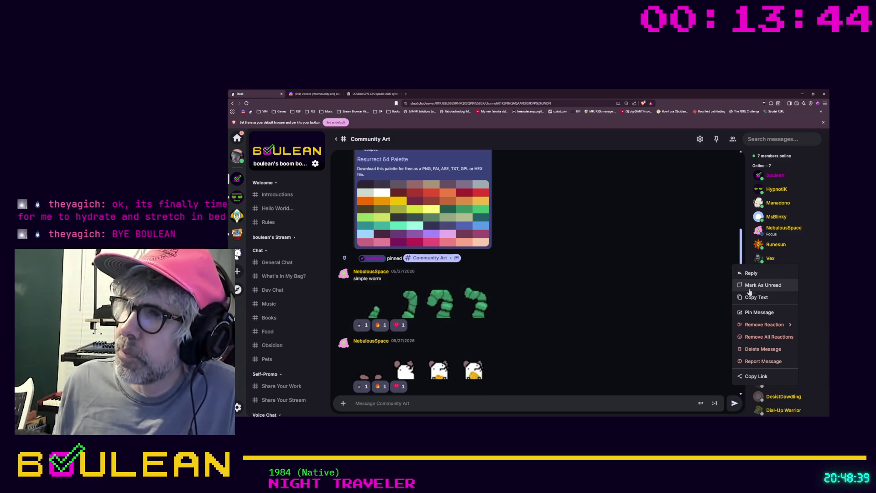
{"action": "left_click", "coordinate": [482, 308]}
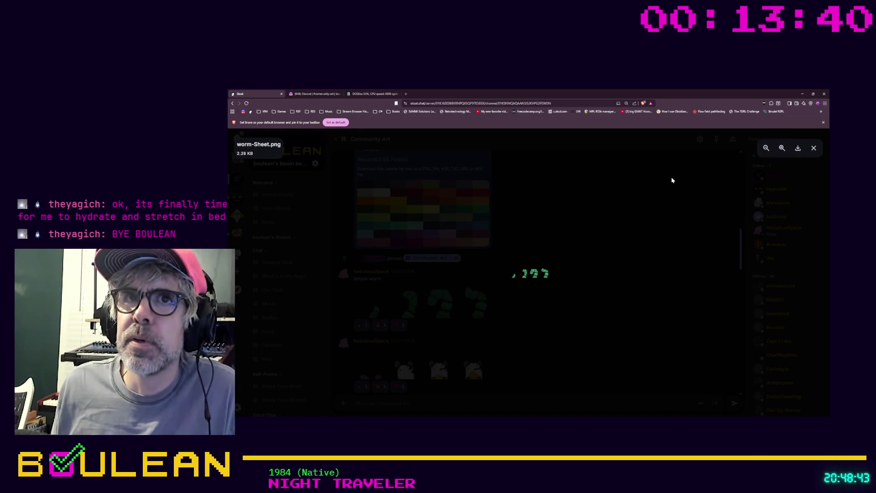
{"action": "left_click", "coordinate": [799, 149]}
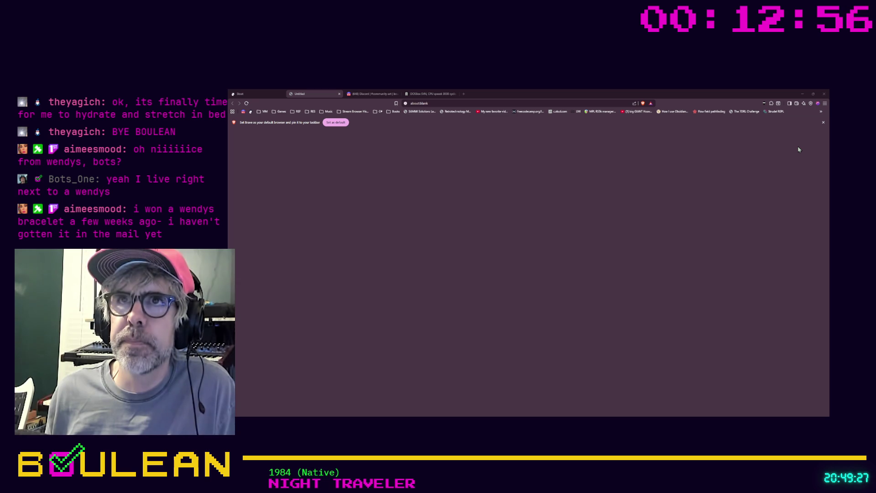
- Close the about:blank tab and the worm image viewer
{"action": "key", "text": "ctrl+w"}
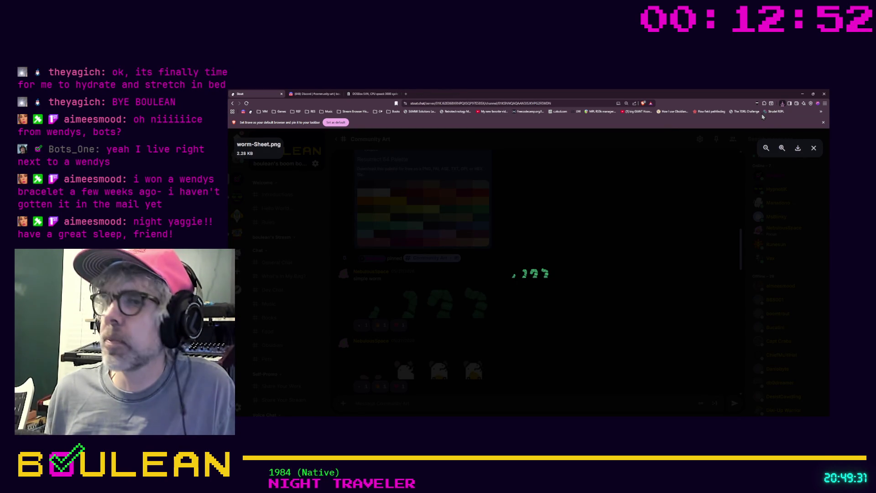
{"action": "left_click", "coordinate": [673, 189]}
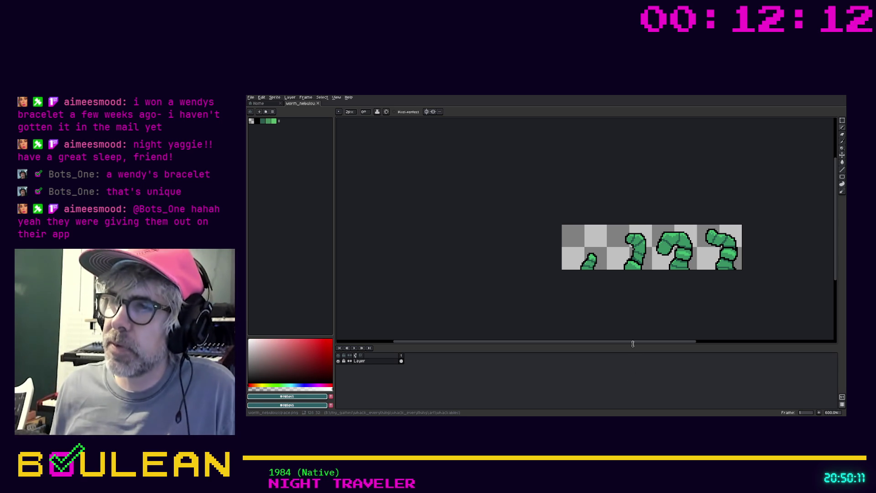
{"action": "left_click_drag", "start_coordinate": [635, 345], "coordinate": [674, 343]}
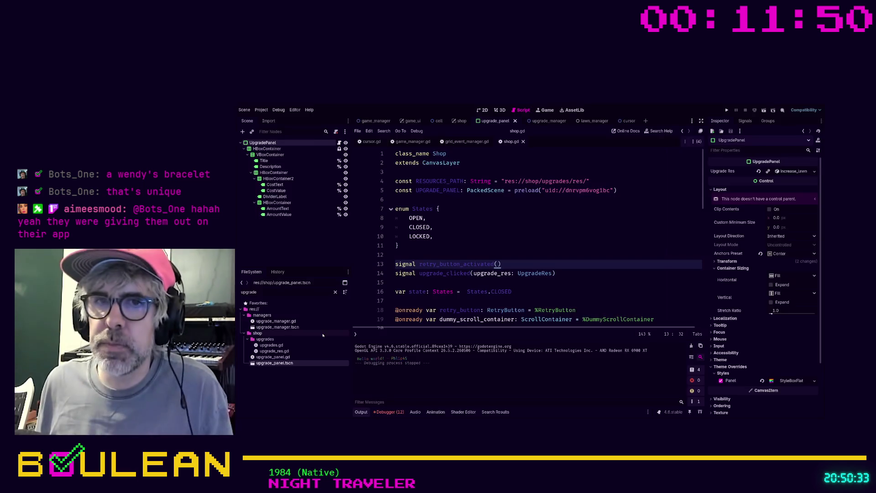
- Duplicate increase_lawn_health.tres as unlock_worm.tres and select its Title in the Inspector
{"action": "left_click", "coordinate": [265, 339]}
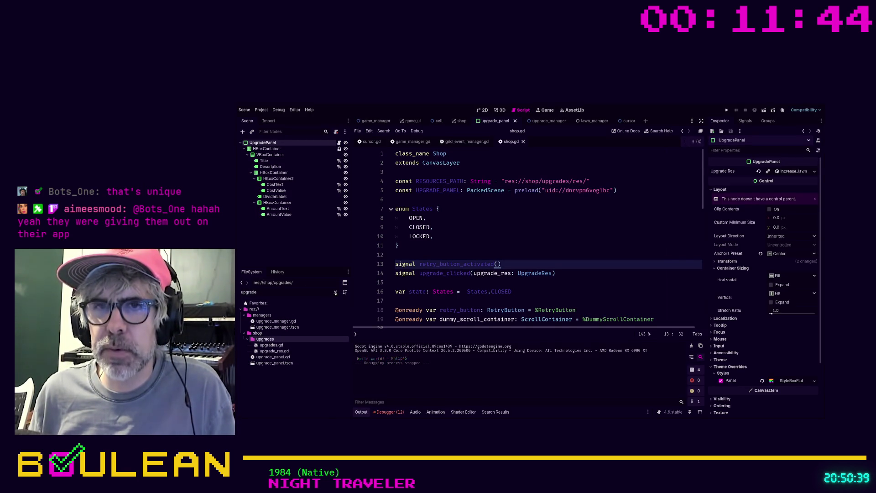
{"action": "left_click", "coordinate": [335, 293]}
{"action": "scroll", "coordinate": [318, 326], "scroll_direction": "down", "scroll_amount": 3}
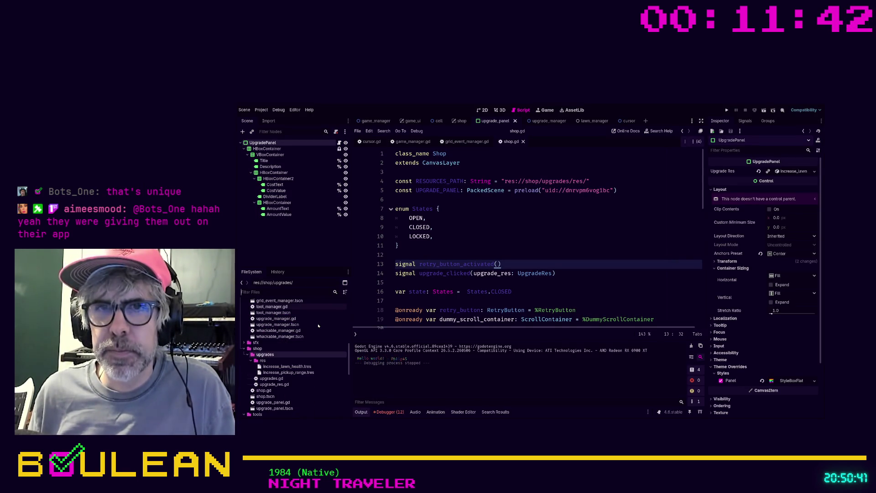
{"action": "left_click", "coordinate": [281, 368]}
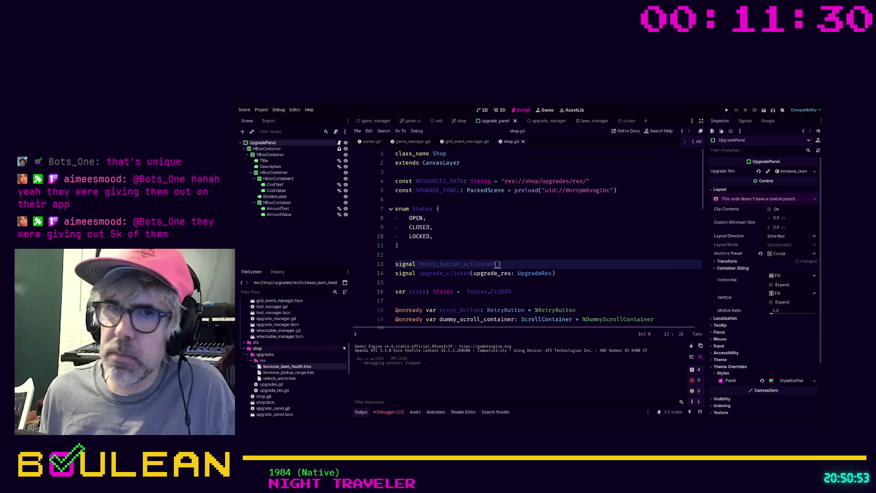
{"action": "left_click", "coordinate": [279, 379]}
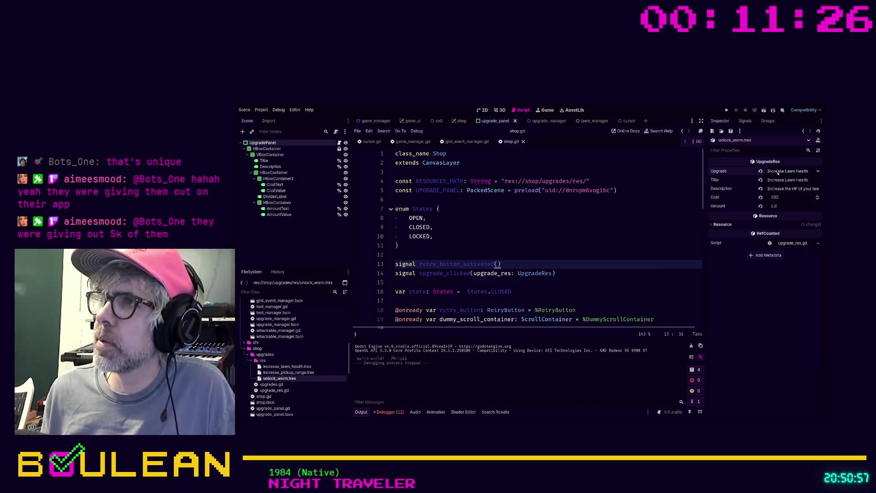
{"action": "left_click", "coordinate": [787, 182]}
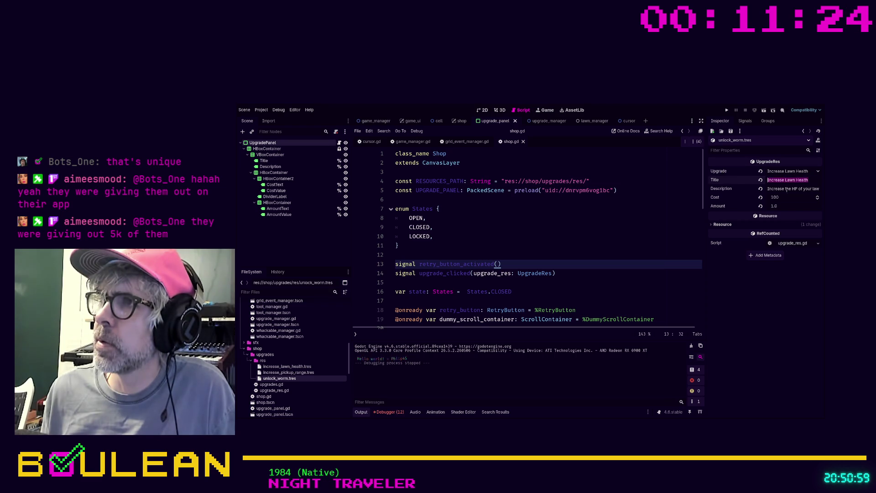
- Give unlock_worm.tres the title 'Unlock Worm', description 'Unlock worm' and cost 200
{"action": "type", "text": "Unlock"}
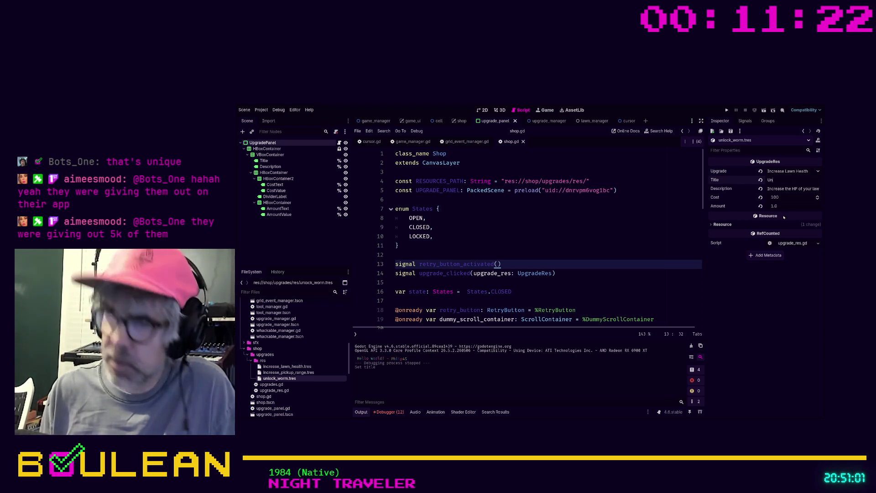
{"action": "type", "text": " Worm"}
{"action": "key", "text": "Tab"}
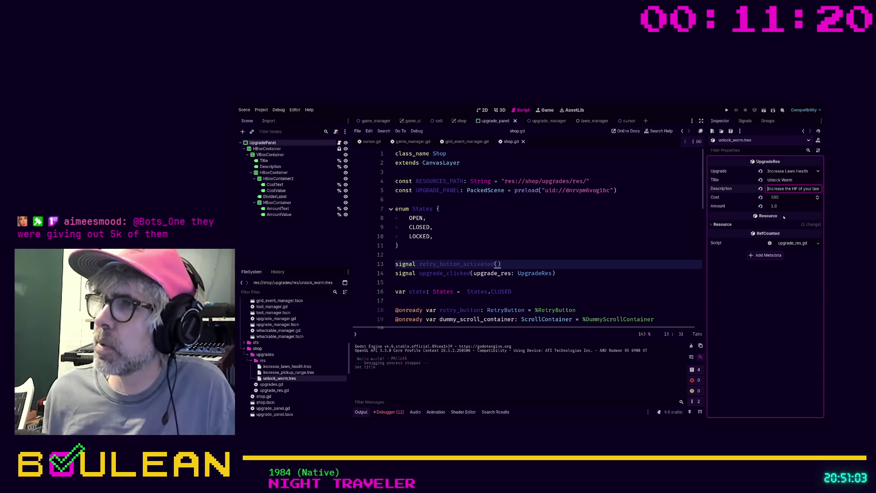
{"action": "key", "text": "ctrl+a"}
{"action": "type", "text": "Un"}
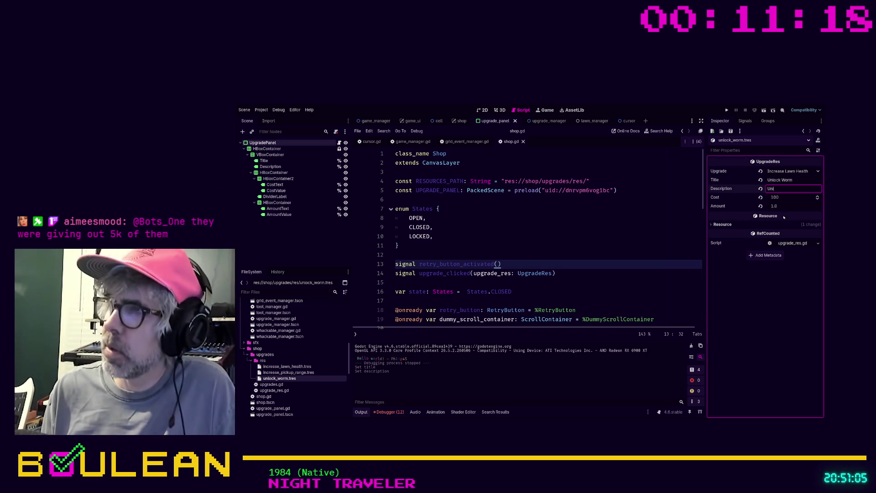
{"action": "type", "text": "k worm"}
{"action": "key", "text": "Tab"}
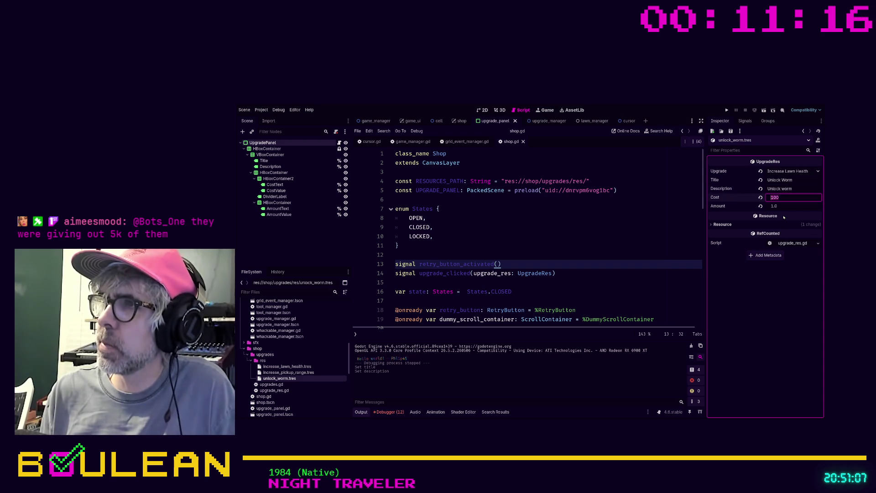
{"action": "type", "text": "200"}
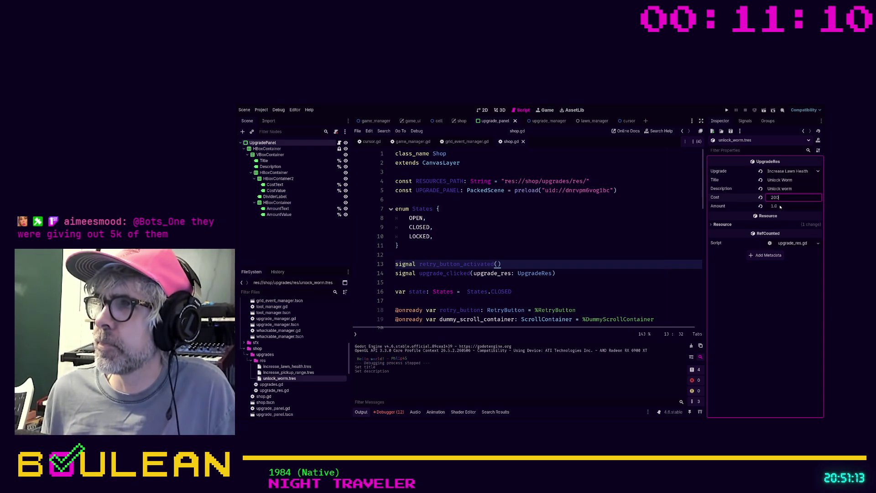
{"action": "left_click", "coordinate": [654, 218]}
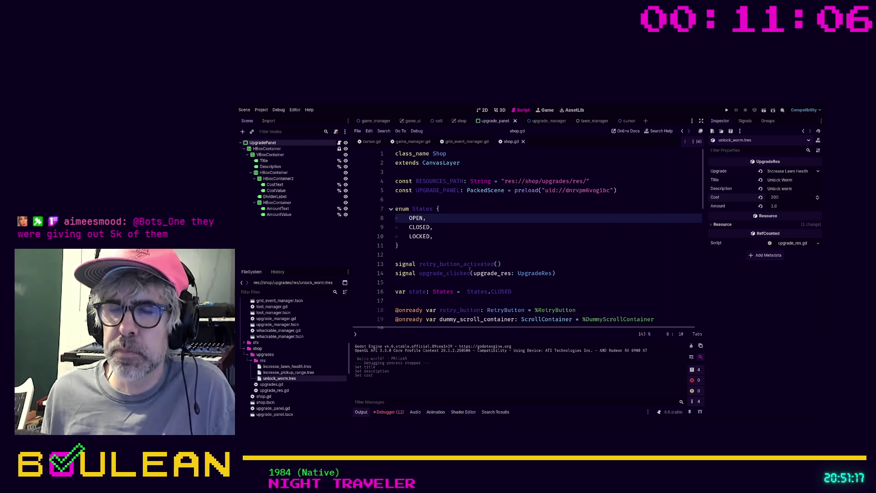
{"action": "left_click", "coordinate": [501, 247]}
- Run the game, confirm the shop lists Unlock Worm at cost 200, then stop it
{"action": "key", "text": "F5"}
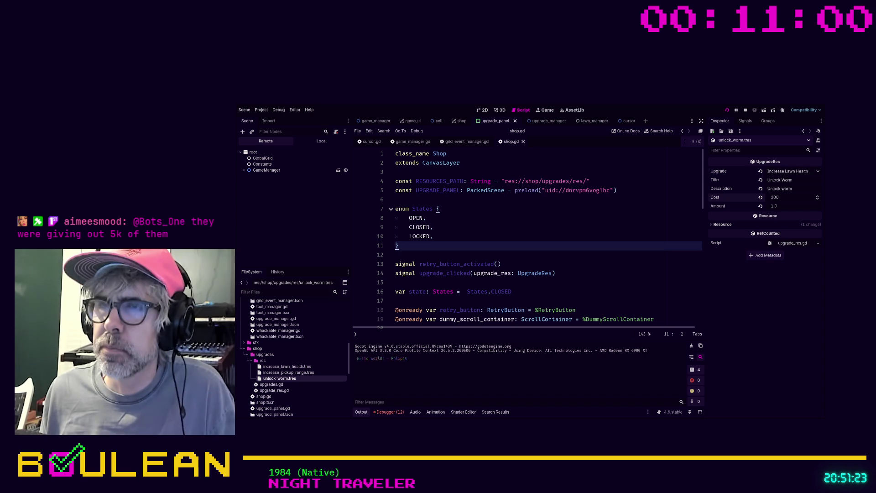
{"action": "key", "text": "F6"}
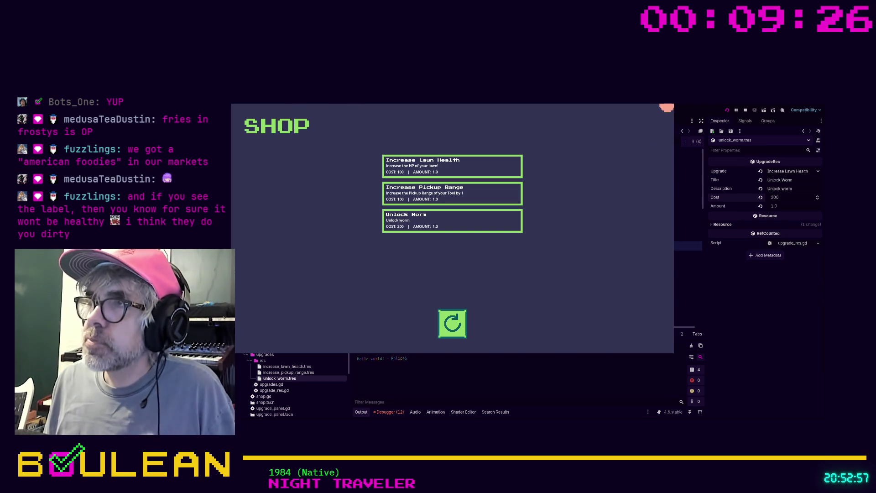
{"action": "key", "text": "F8"}
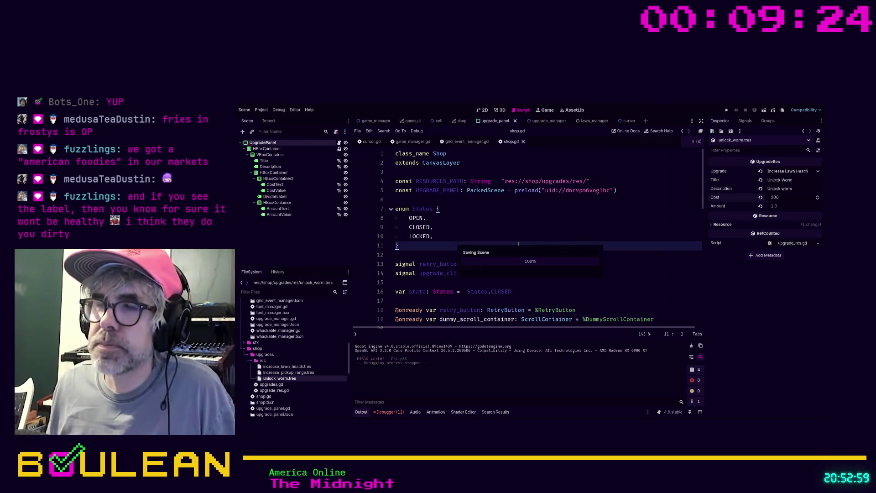
- Search the project for increase_lawn_health and select the Upgrade enum in upgrades.gd
{"action": "left_click", "coordinate": [476, 237]}
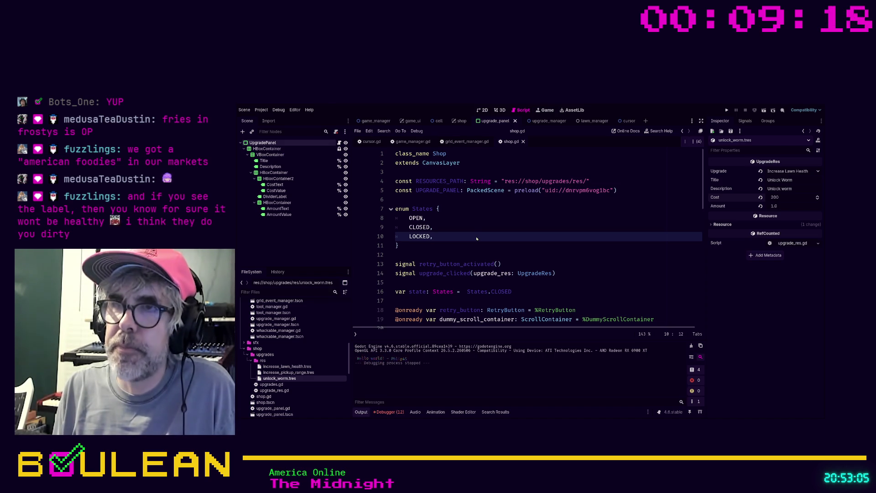
{"action": "left_click", "coordinate": [495, 412]}
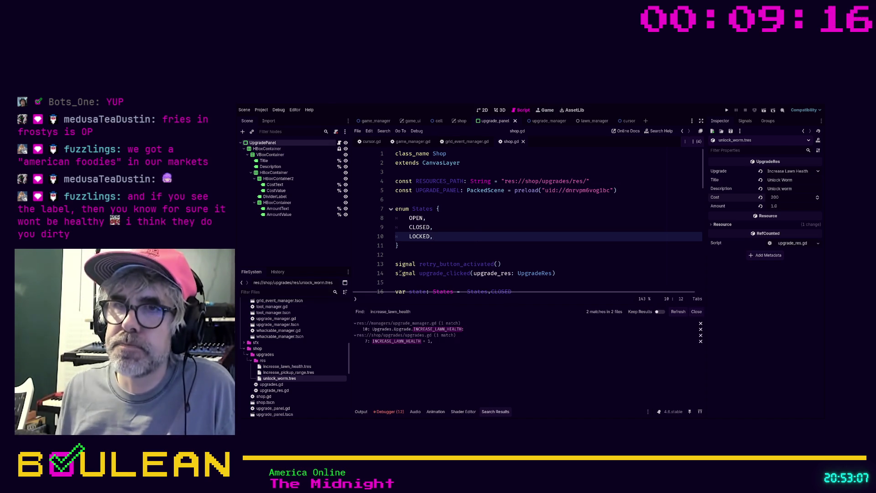
{"action": "left_click", "coordinate": [417, 330]}
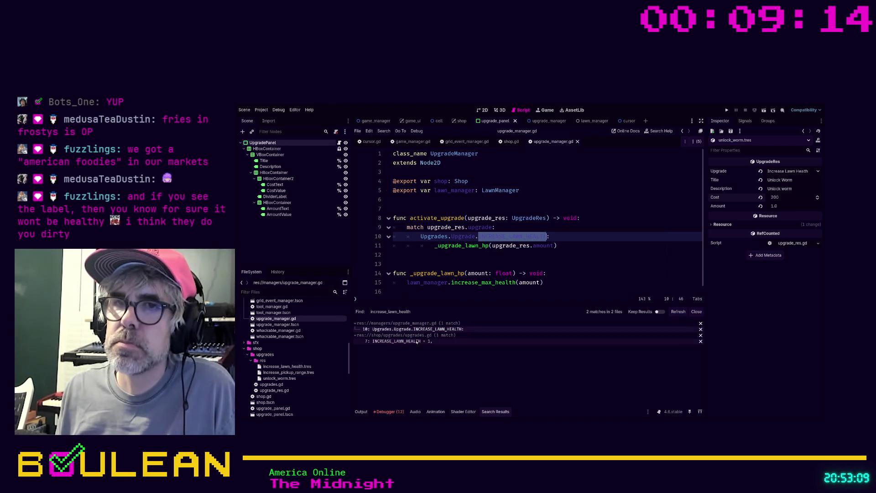
{"action": "left_click", "coordinate": [424, 341]}
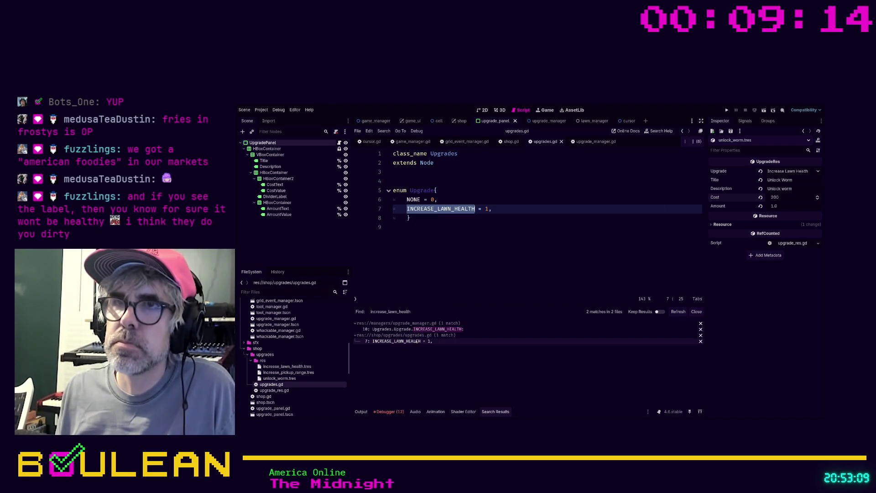
{"action": "left_click", "coordinate": [427, 222]}
{"action": "key", "text": "shift+Up"}
{"action": "key", "text": "shift+Up"}
{"action": "key", "text": "shift+Up"}
{"action": "key", "text": "shift+Home"}
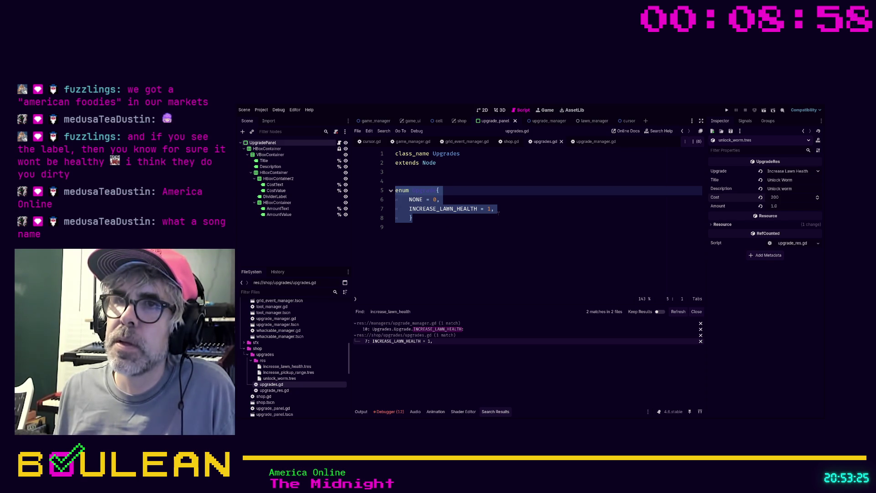
- Add UNLOCK_WORM = 1 below INCREASE_LAWN_HEALTH in the Upgrade enum and save upgrades.gd
{"action": "left_click", "coordinate": [502, 209]}
{"action": "key", "text": "Return"}
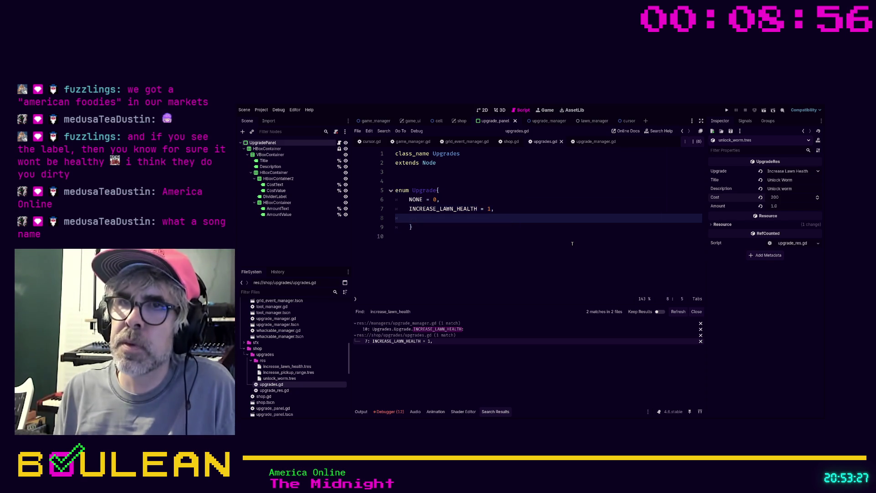
{"action": "type", "text": "Unlock_W"}
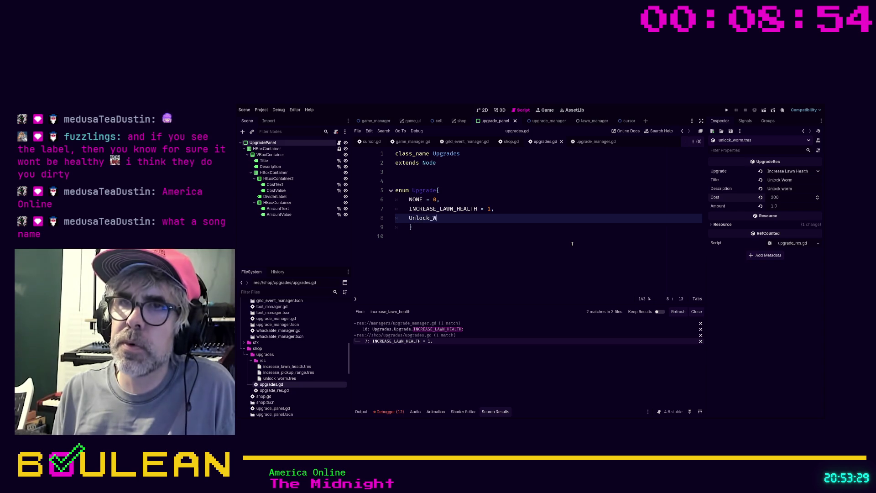
{"action": "key", "text": "BackSpace"}
{"action": "key", "text": "BackSpace"}
{"action": "key", "text": "BackSpace"}
{"action": "type", "text": "NLOCK_WORM = "}
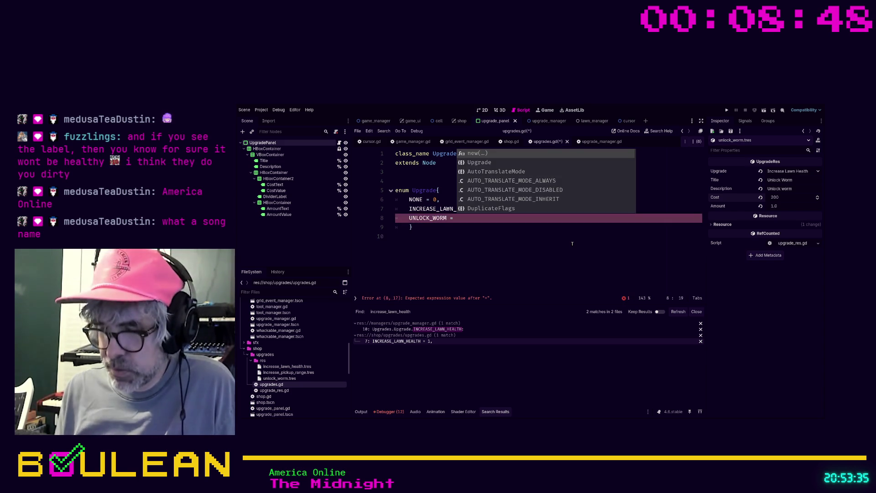
{"action": "type", "text": "1,"}
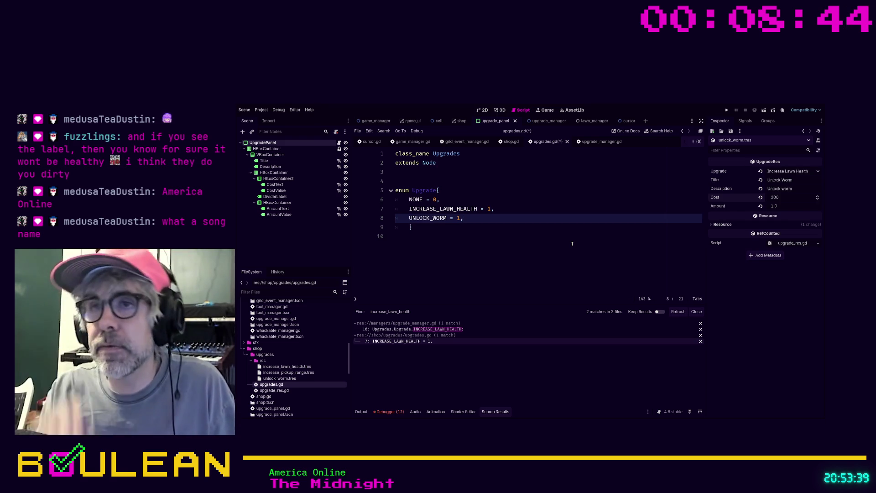
{"action": "left_click", "coordinate": [491, 224]}
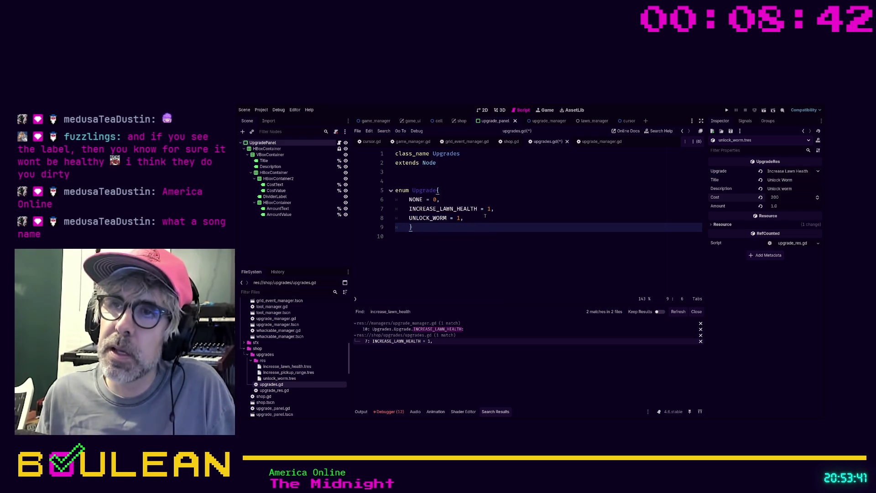
{"action": "key", "text": "Up"}
{"action": "key", "text": "End"}
{"action": "key", "text": "ctrl+s"}
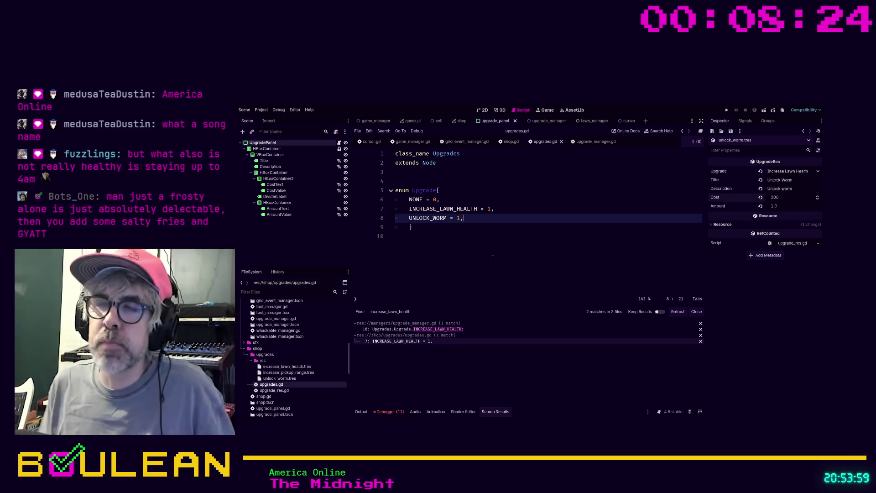
{"action": "left_click", "coordinate": [493, 257]}
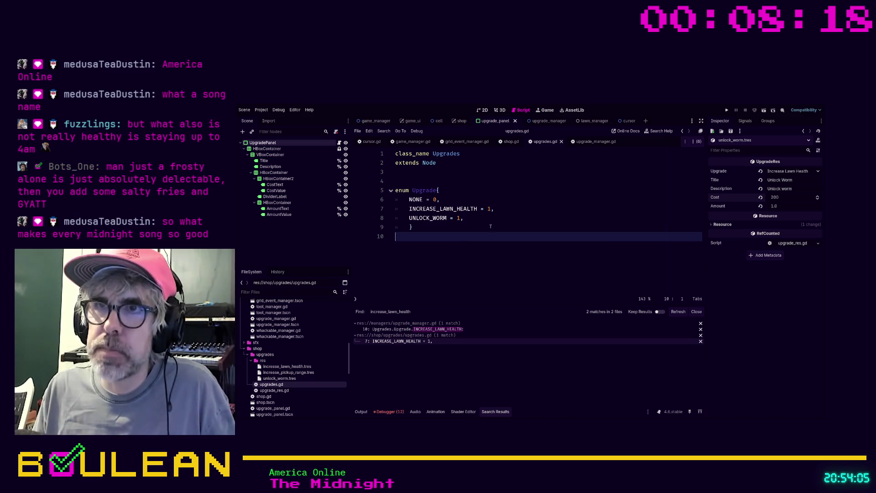
{"action": "left_click", "coordinate": [506, 211]}
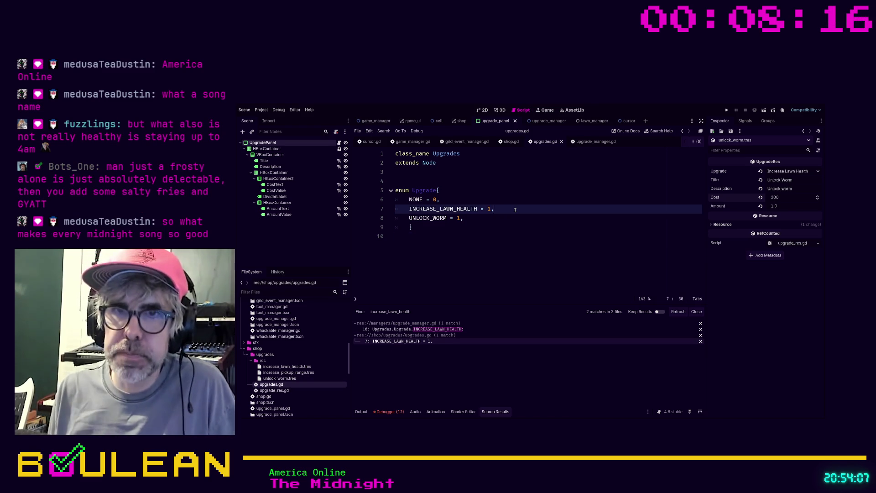
- Add INCREASE_PICKUP_RANGE = 2 as a new entry in the Upgrade enum
{"action": "key", "text": "Return"}
{"action": "type", "text": "INCREASE_"}
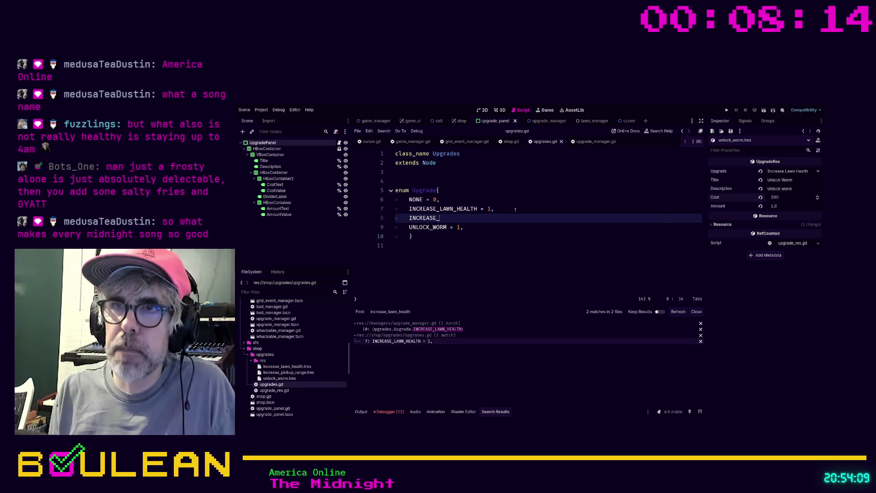
{"action": "type", "text": "PI"}
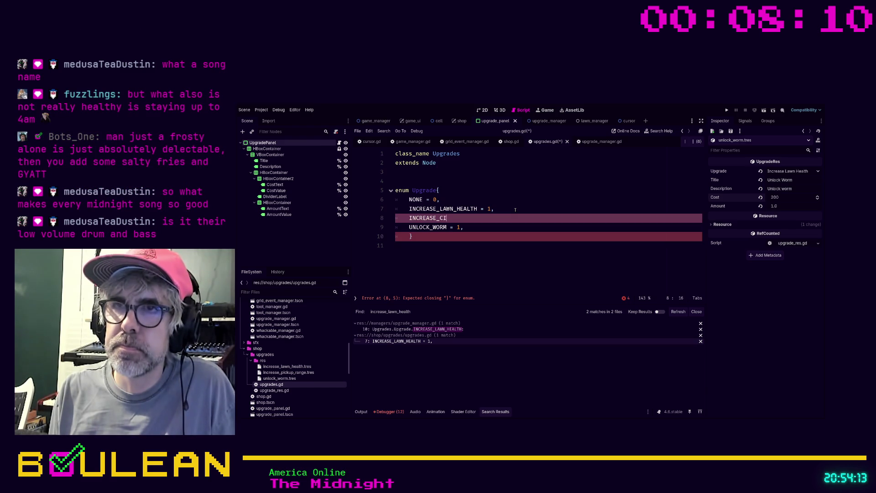
{"action": "type", "text": "OIN"}
{"action": "key", "text": "BackSpace"}
{"action": "key", "text": "BackSpace"}
{"action": "key", "text": "BackSpace"}
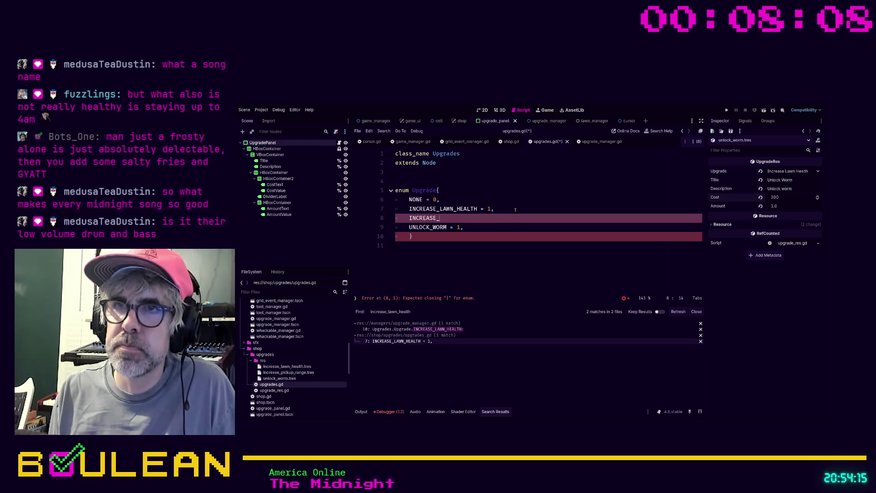
{"action": "type", "text": "PICKUP_RANGE "}
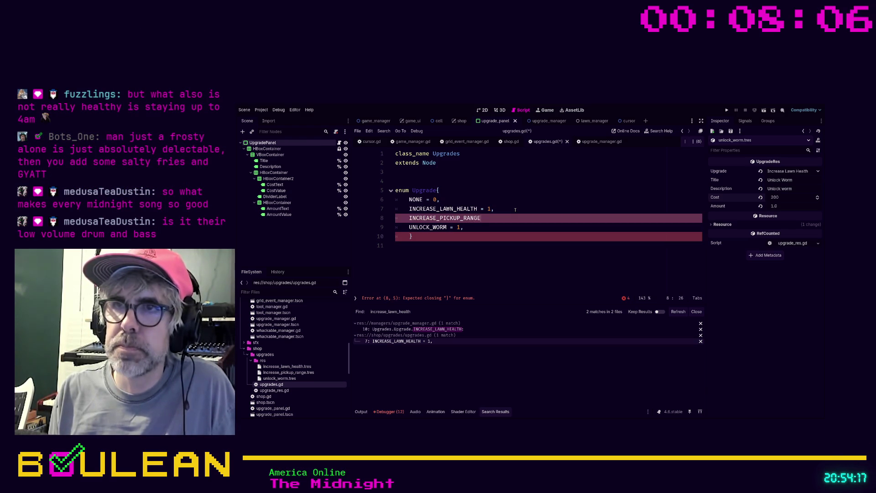
{"action": "type", "text": "= 2,"}
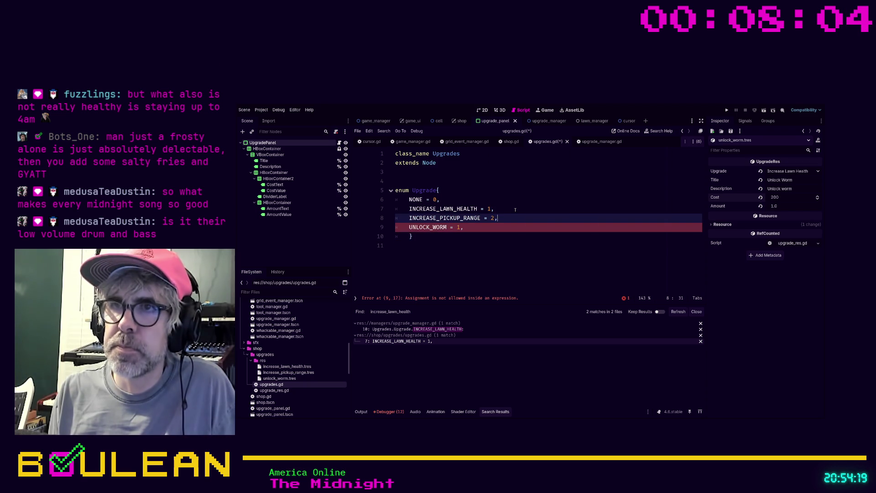
- Renumber UNLOCK_WORM to 3, save upgrades.gd, and select increase_lawn_health.tres
{"action": "key", "text": "Down"}
{"action": "key", "text": "Left"}
{"action": "key", "text": "BackSpace"}
{"action": "type", "text": "3"}
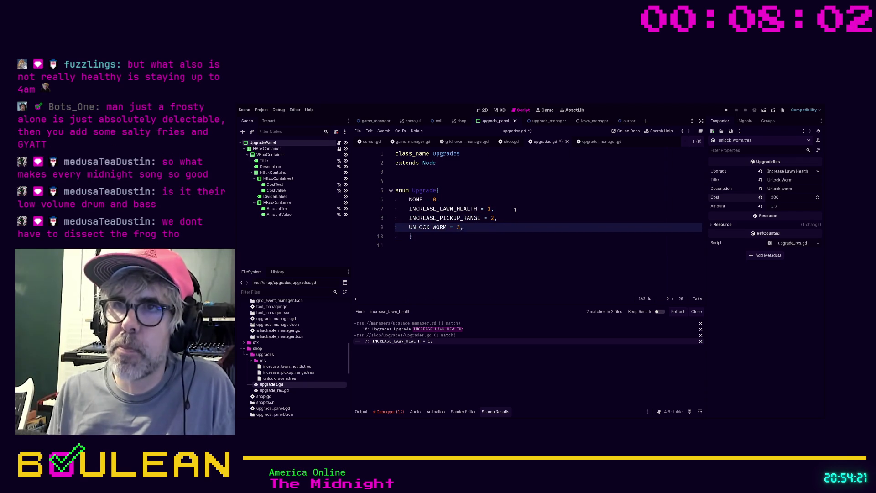
{"action": "left_click", "coordinate": [516, 209]}
{"action": "key", "text": "ctrl+s"}
{"action": "left_click", "coordinate": [292, 367]}
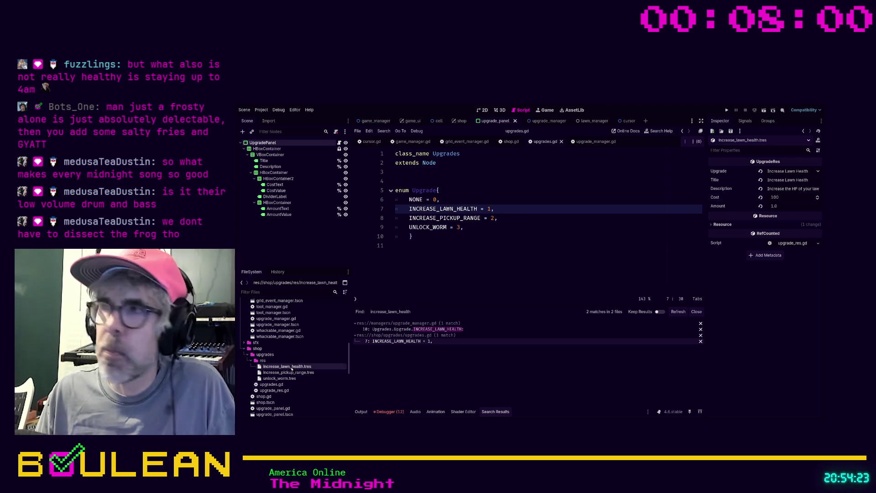
- Inspect increase_pickup_range.tres, choose its Upgrade value, then view unlock_worm.tres
{"action": "left_click", "coordinate": [290, 372]}
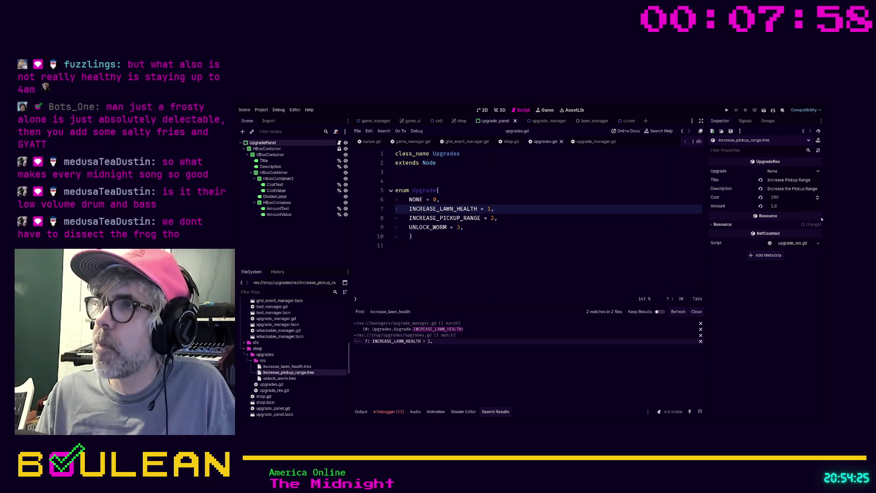
{"action": "left_click", "coordinate": [730, 171]}
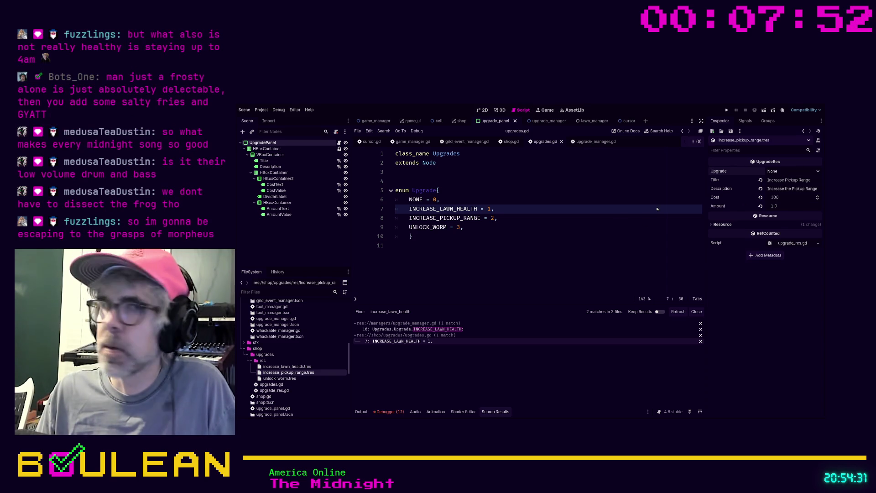
{"action": "left_click", "coordinate": [279, 379]}
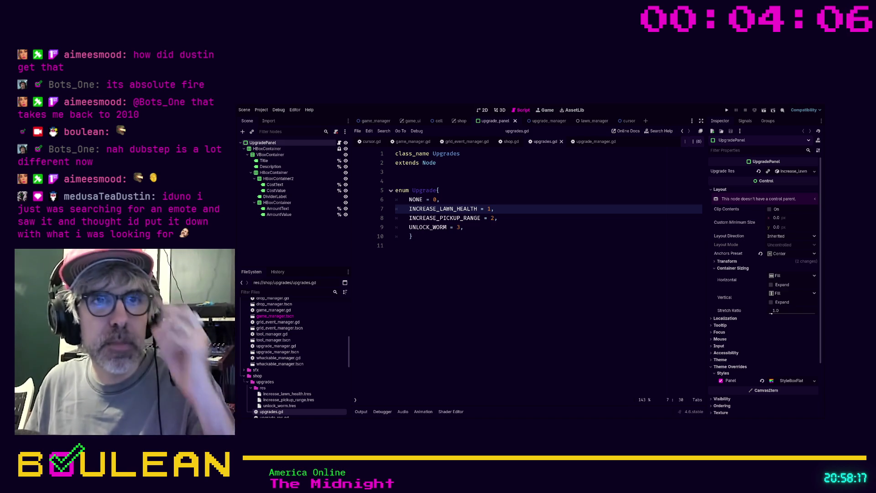
- Review the finished Upgrade enum in upgrades.gd, ending on the empty line below it
{"action": "left_click", "coordinate": [491, 233]}
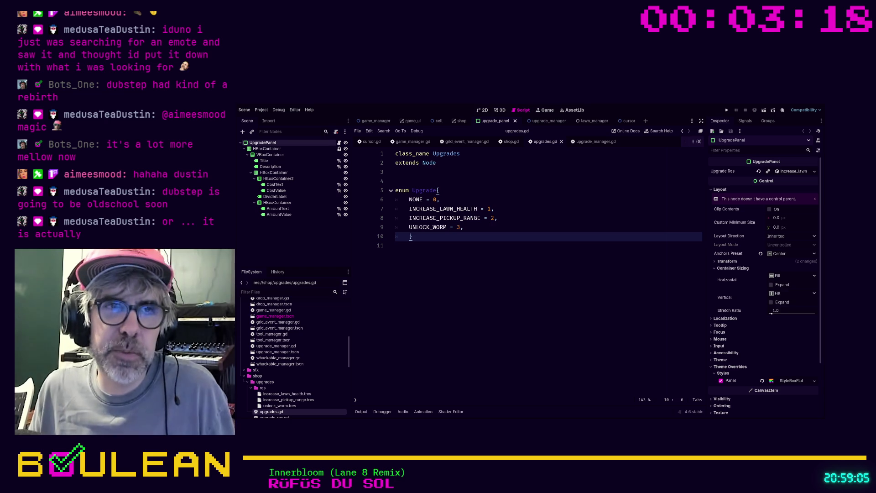
{"action": "left_click", "coordinate": [476, 246]}
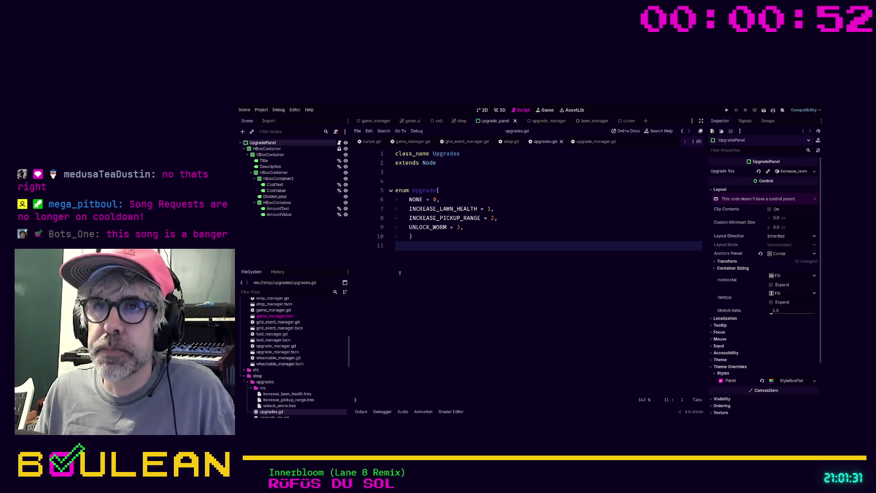
- Run the project with F5, stop it with F8, then view upgrade_manager.gd
{"action": "key", "text": "F5"}
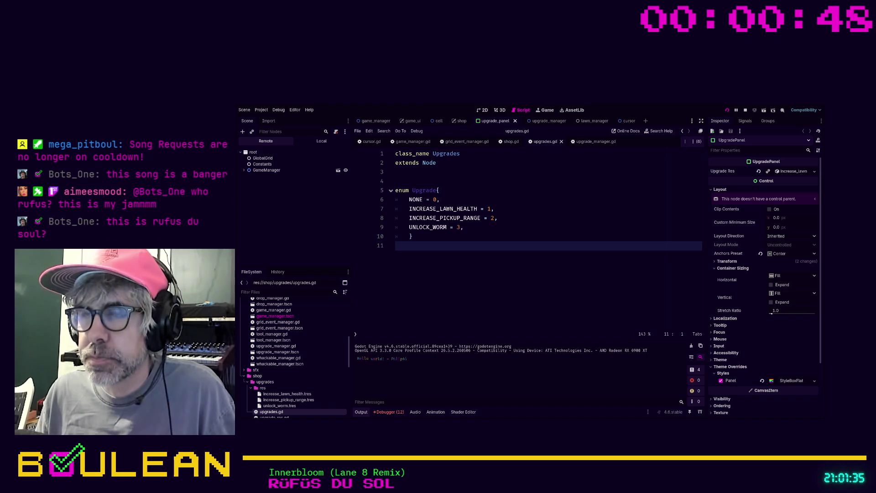
{"action": "key", "text": "F8"}
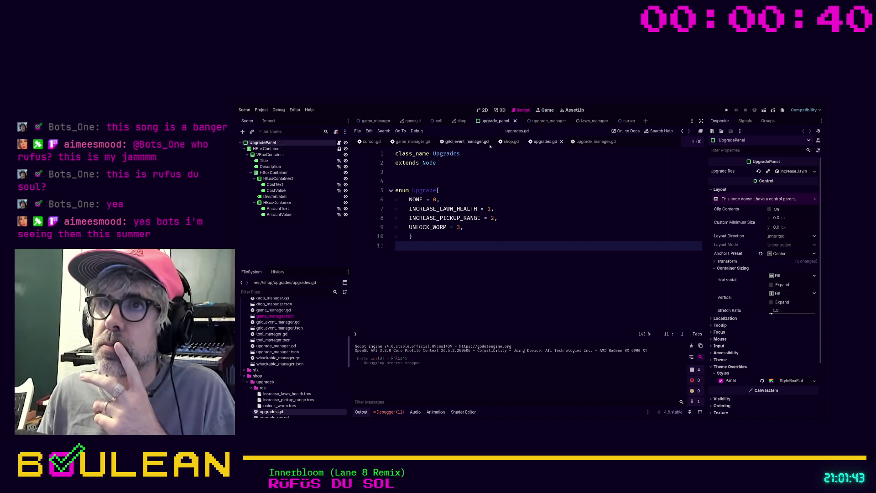
{"action": "left_click", "coordinate": [593, 141]}
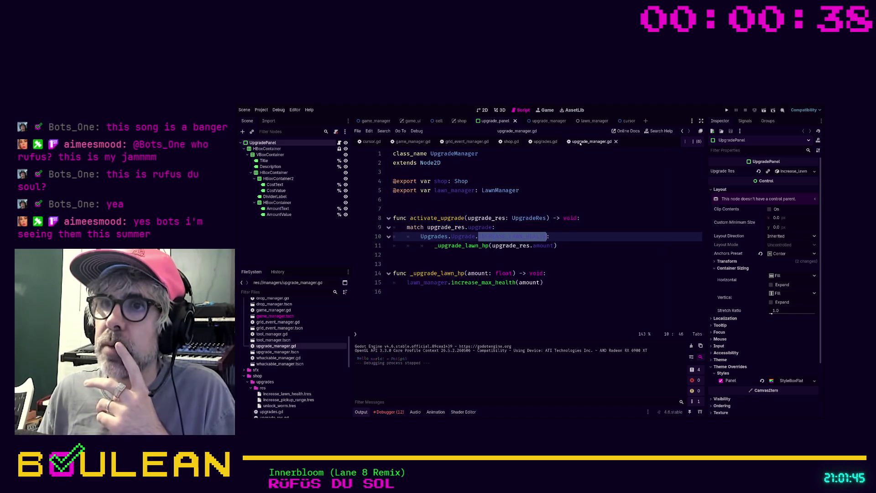
- Start an indented Upgrades. match branch on line 12 and check the Upgrades definition
{"action": "left_click", "coordinate": [576, 254]}
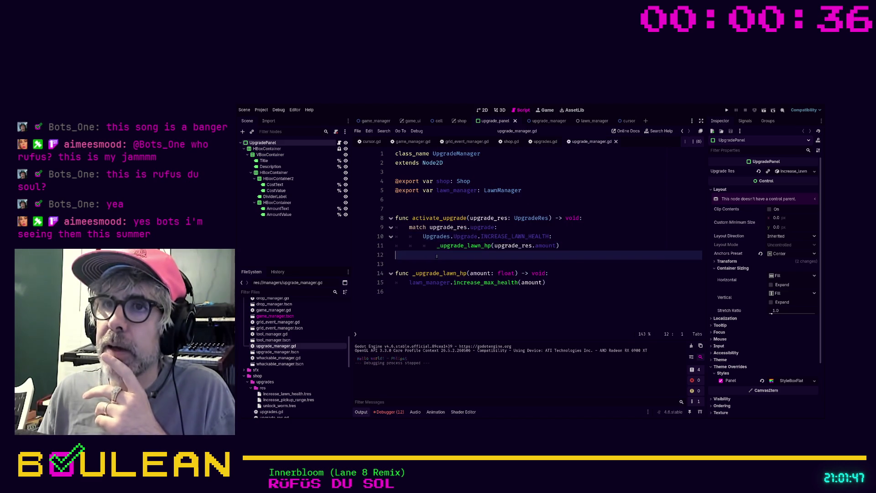
{"action": "key", "text": "Tab"}
{"action": "key", "text": "Tab"}
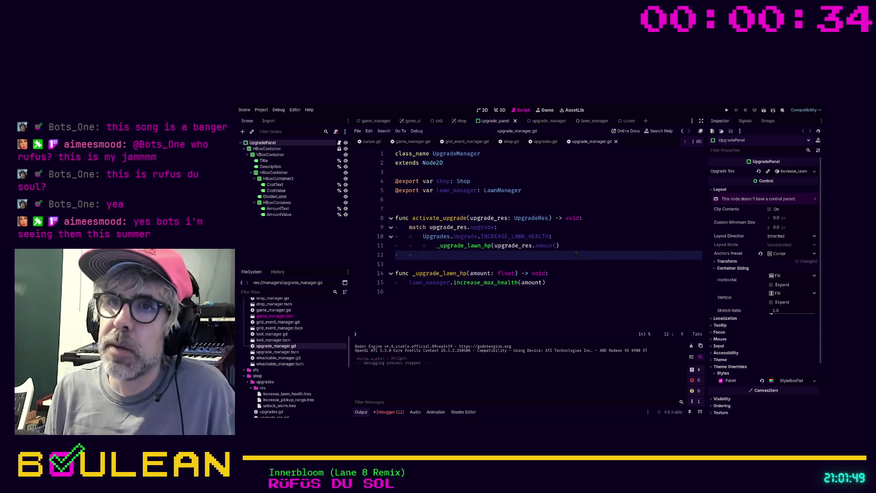
{"action": "type", "text": "pgrades.I"}
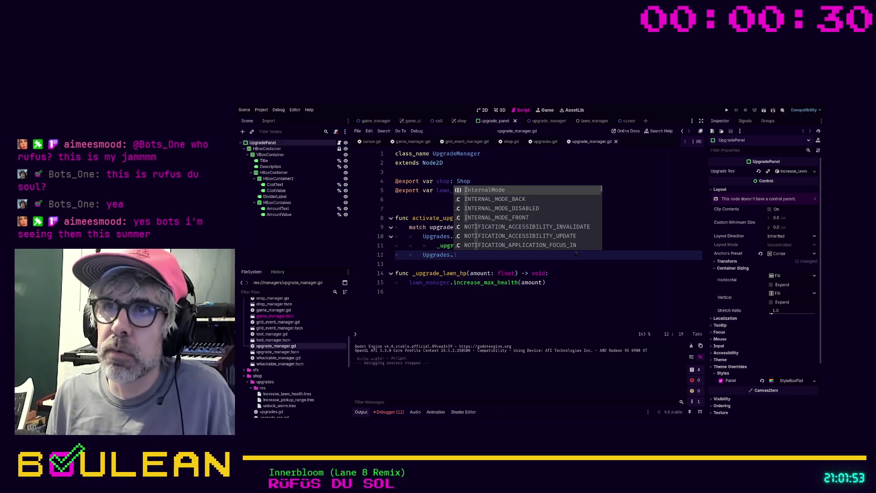
{"action": "key", "text": "BackSpace"}
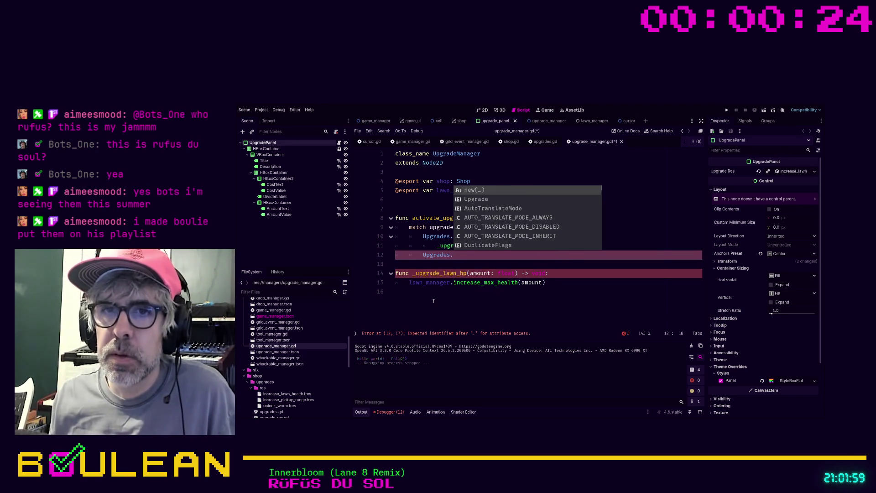
{"action": "left_click", "coordinate": [468, 288]}
{"action": "left_click", "coordinate": [436, 256], "text": "ctrl"}
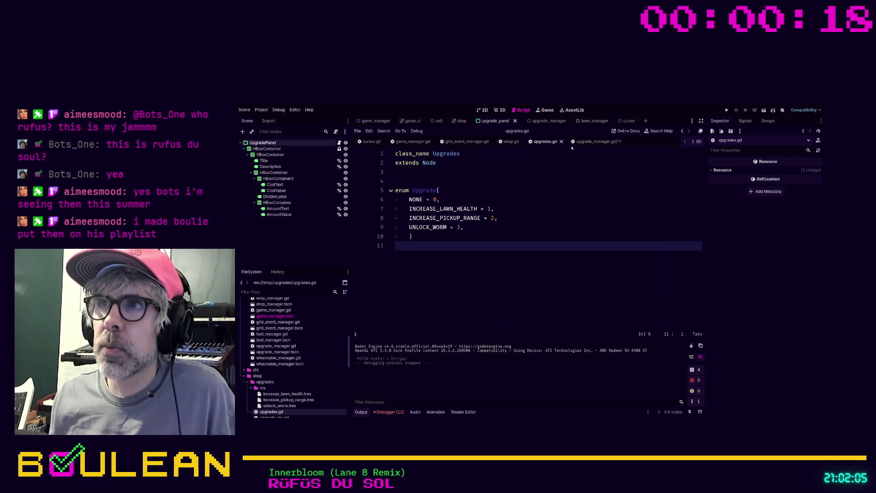
{"action": "left_click", "coordinate": [589, 142]}
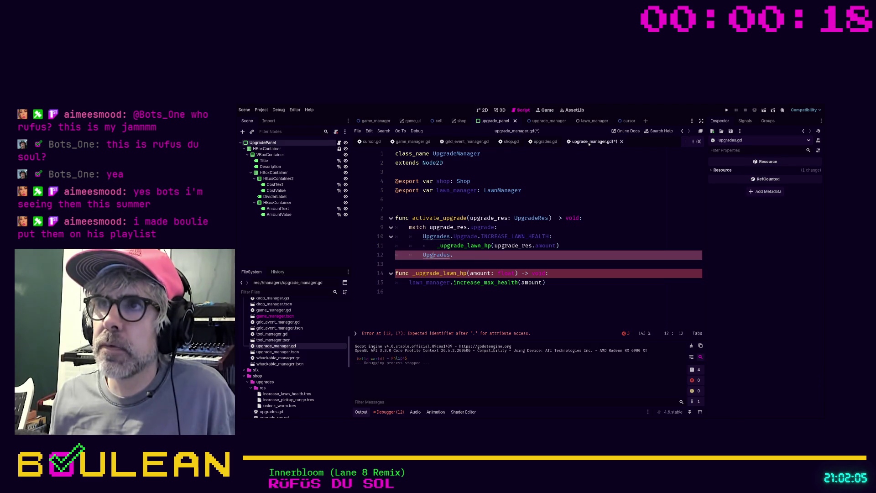
- Extend line 12 to Upgrades.Upgrade., change line 10 to Upgrades.Upgrades, and save
{"action": "left_click", "coordinate": [463, 254]}
{"action": "type", "text": "up"}
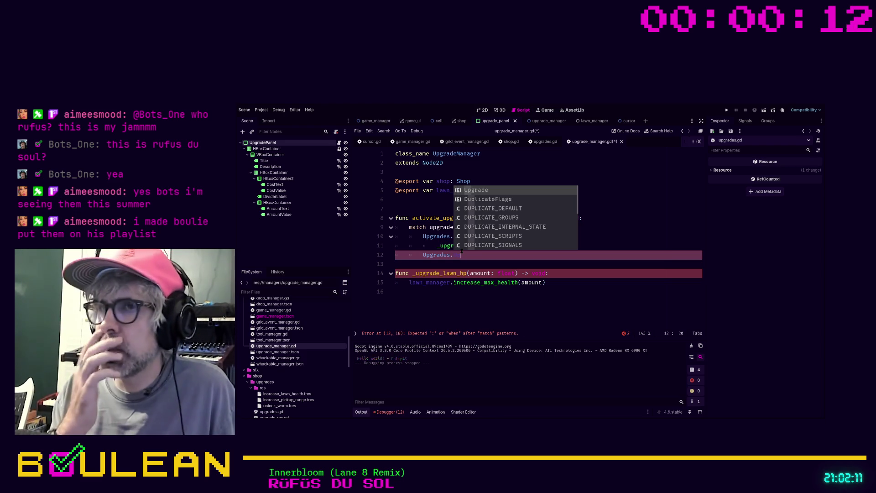
{"action": "key", "text": "Return"}
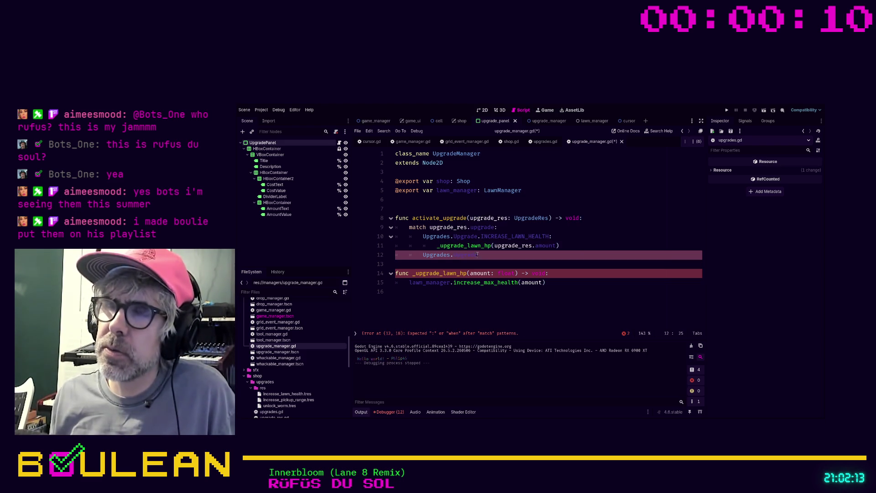
{"action": "type", "text": "."}
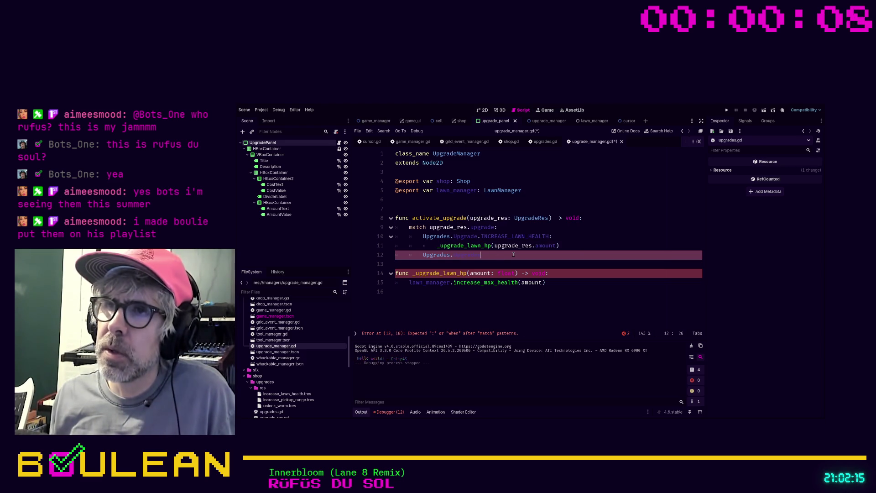
{"action": "left_click", "coordinate": [480, 237]}
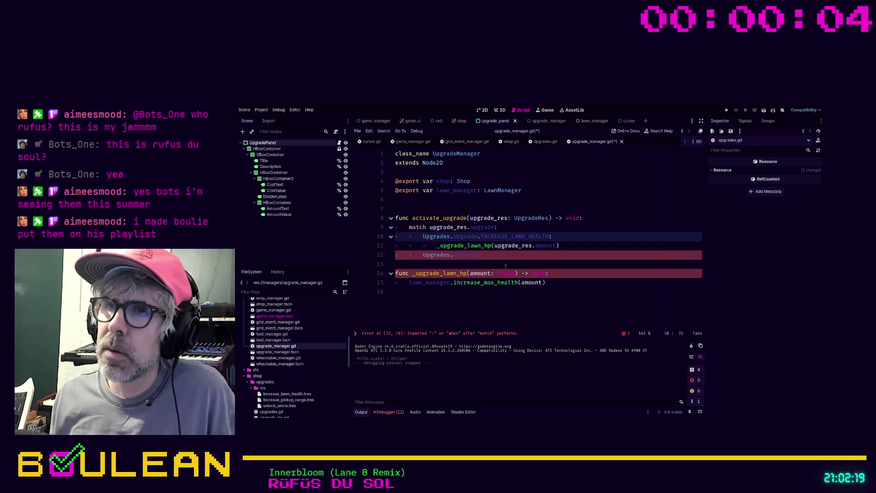
{"action": "type", "text": "s"}
{"action": "left_click", "coordinate": [501, 261]}
{"action": "key", "text": "ctrl+s"}
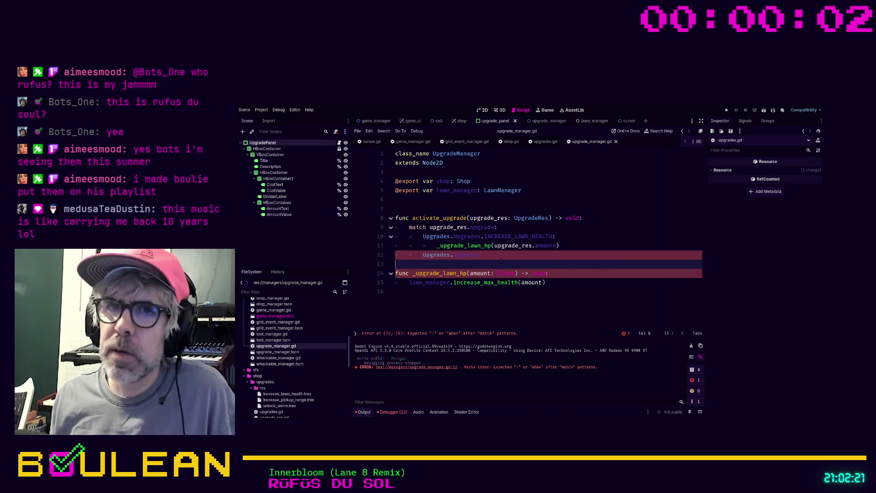
{"action": "left_click", "coordinate": [547, 142]}
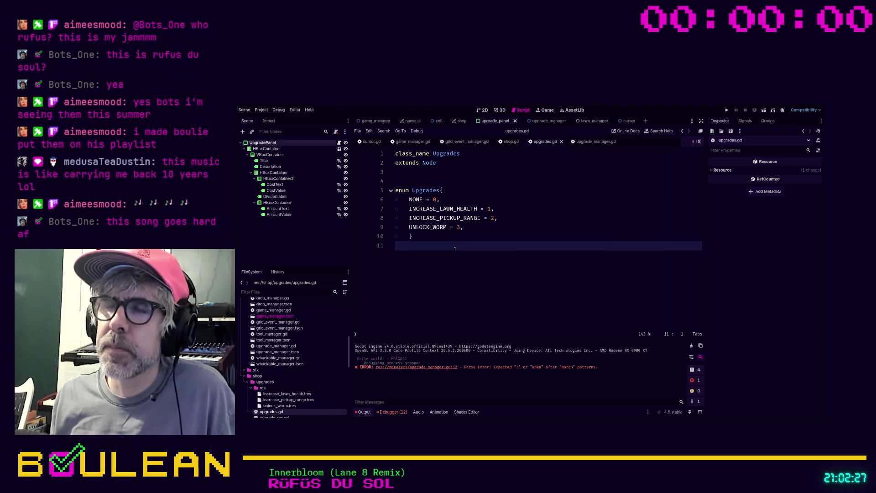
- Check the Upgrade property of increase_lawn_health, increase_pickup_range and unlock_worm resources
{"action": "left_click", "coordinate": [288, 394]}
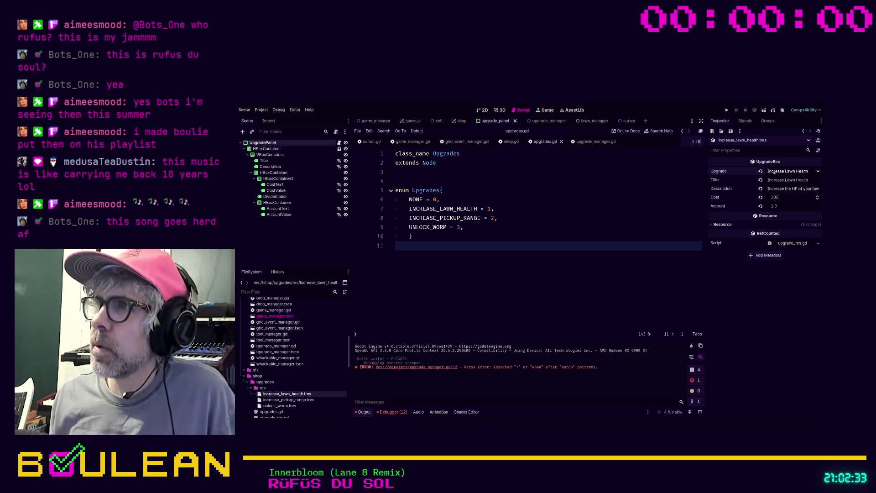
{"action": "left_click", "coordinate": [502, 190]}
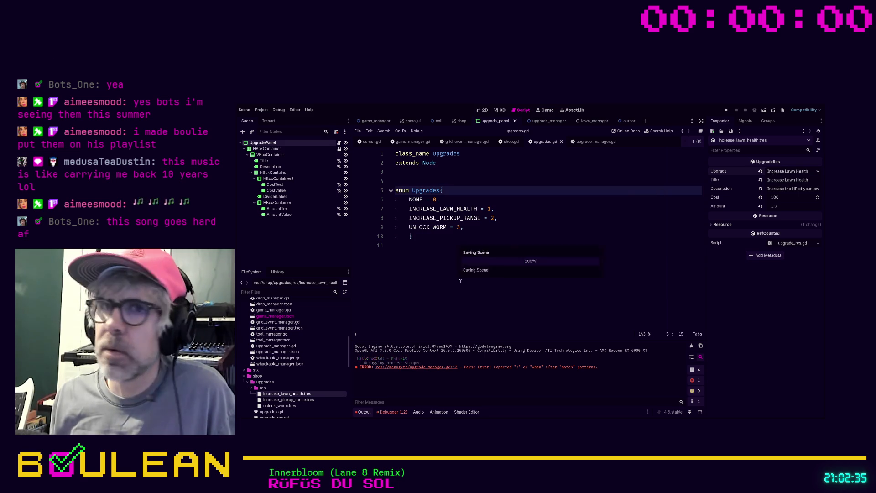
{"action": "left_click", "coordinate": [301, 400]}
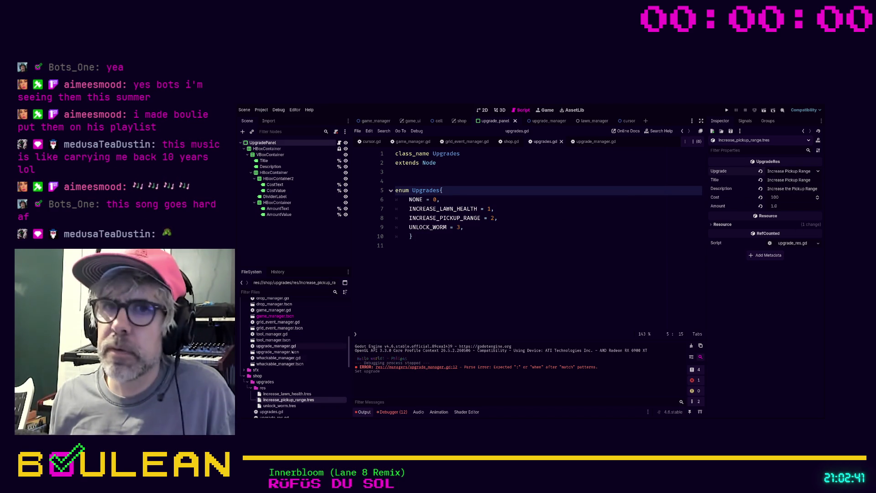
{"action": "left_click", "coordinate": [283, 405]}
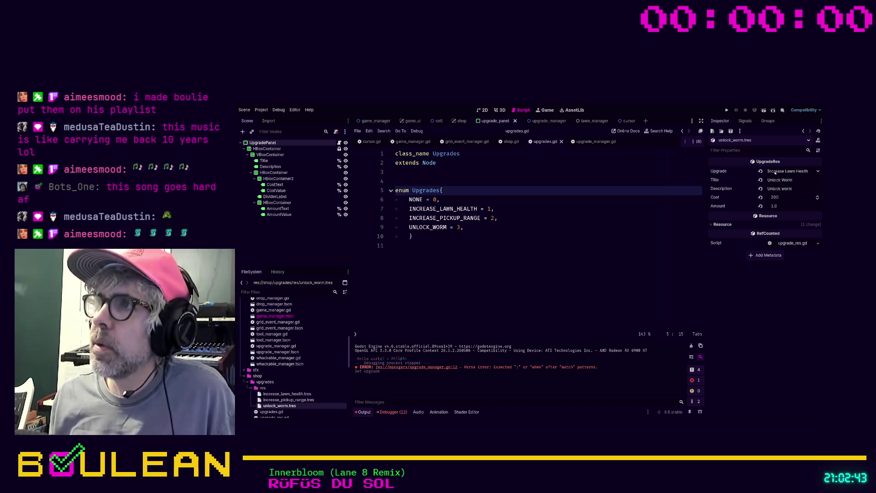
{"action": "left_click", "coordinate": [547, 208]}
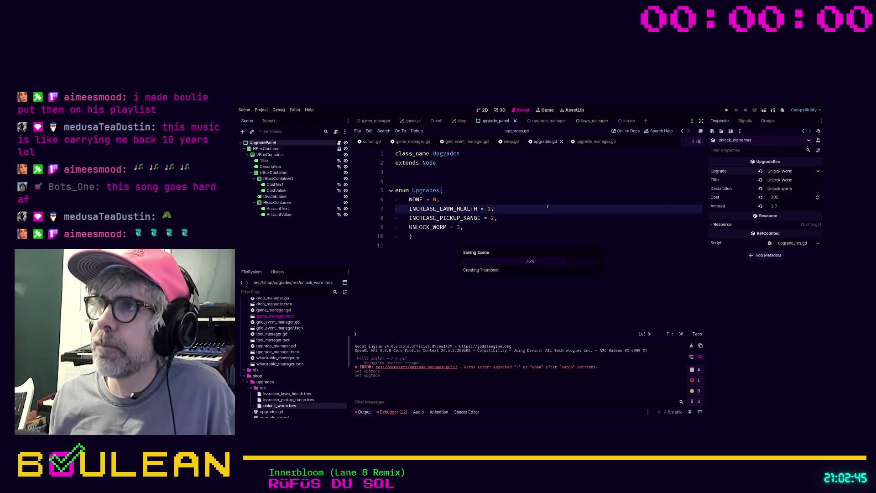
{"action": "left_click", "coordinate": [499, 257]}
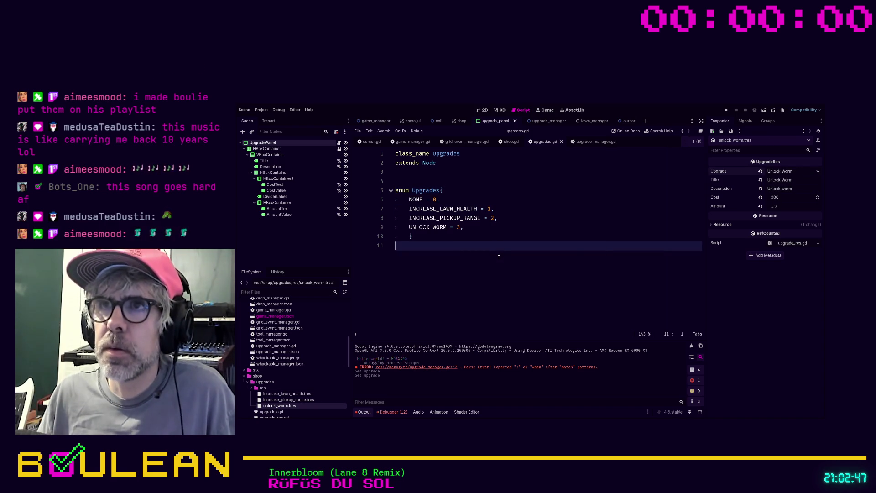
{"action": "left_click", "coordinate": [593, 141]}
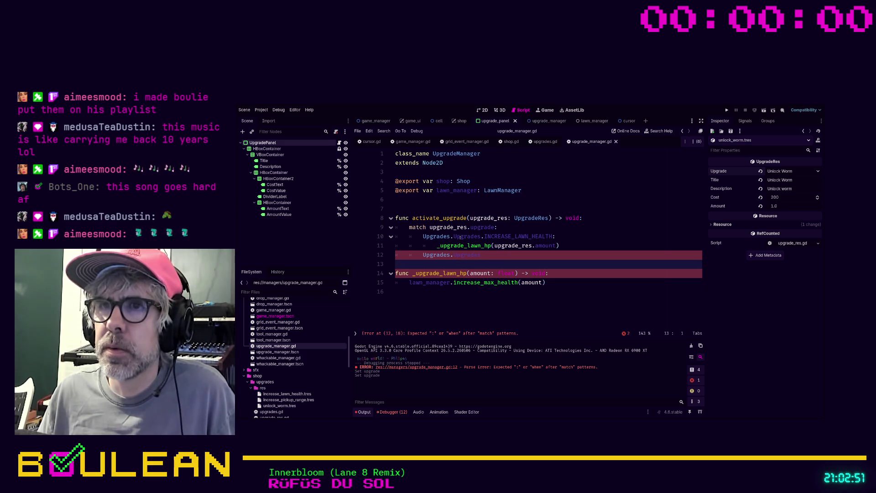
- Complete line 12 as an Upgrades.Upgrades.UNLOCK_WORM branch whose body calls _unlock_worm()
{"action": "left_click", "coordinate": [484, 253]}
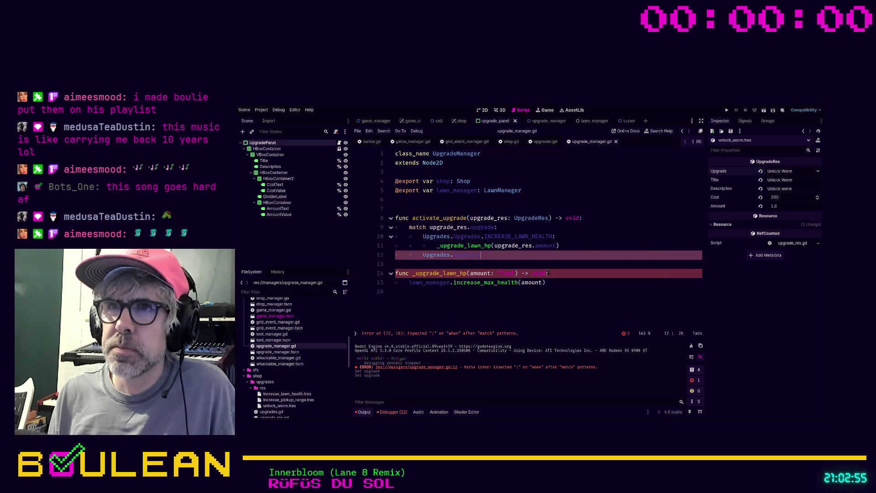
{"action": "type", "text": ".UNL"}
{"action": "key", "text": "Return"}
{"action": "type", "text": ":"}
{"action": "key", "text": "Return"}
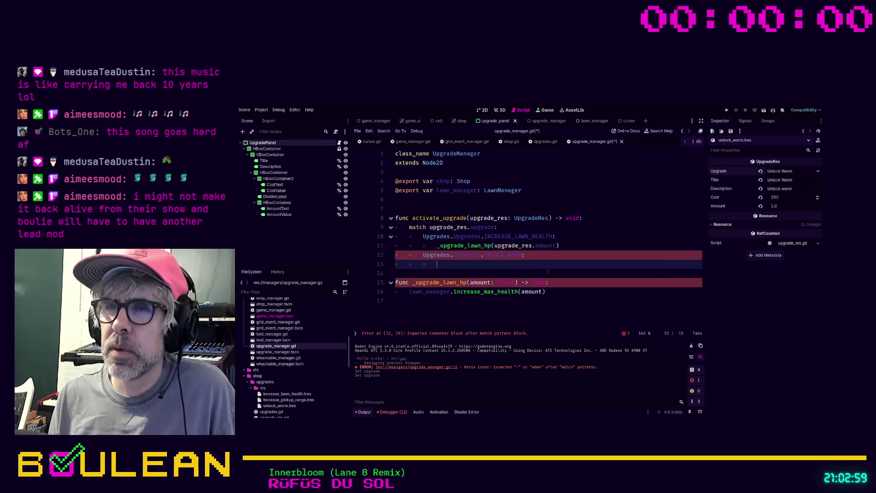
{"action": "type", "text": "_u"}
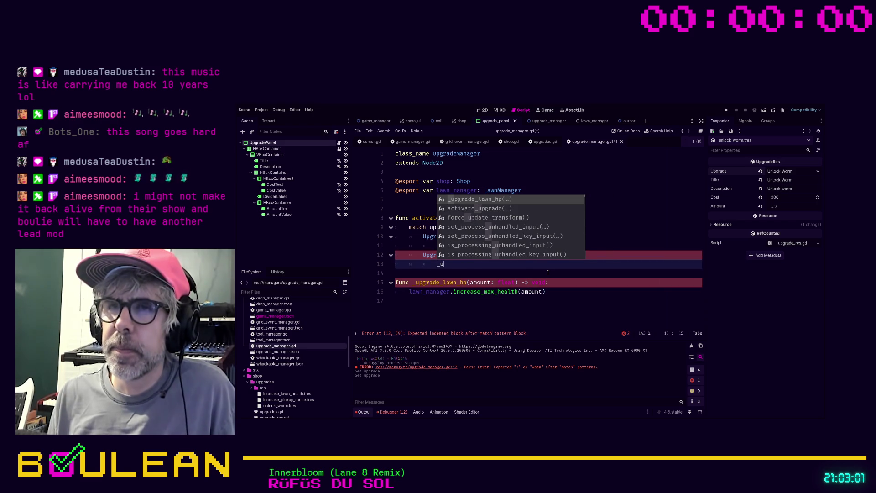
{"action": "type", "text": "nlock_wha"}
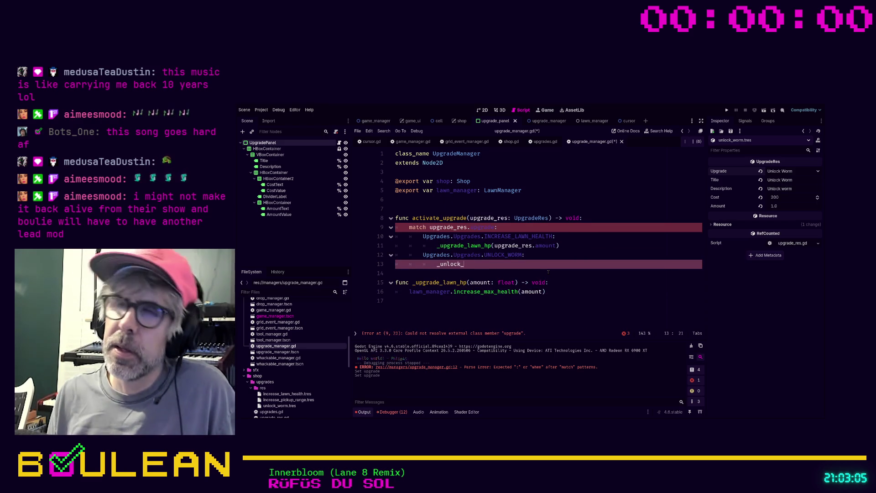
{"action": "type", "text": "ckable("}
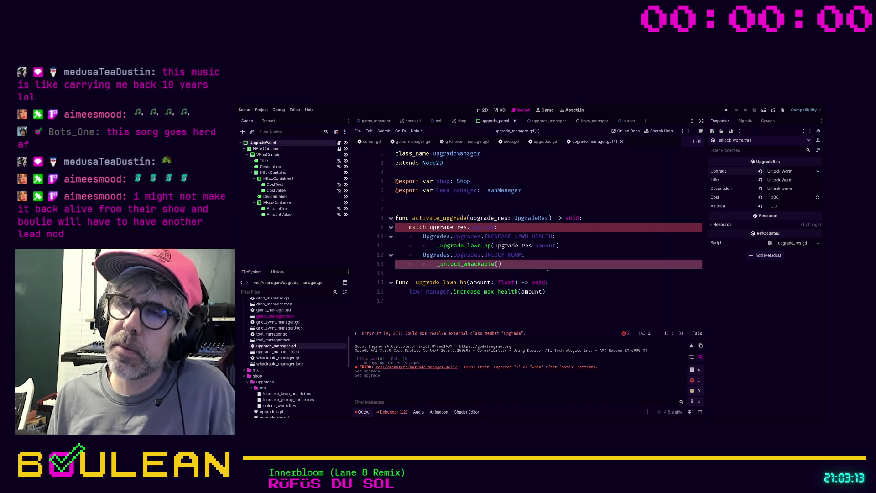
{"action": "key", "text": "BackSpace"}
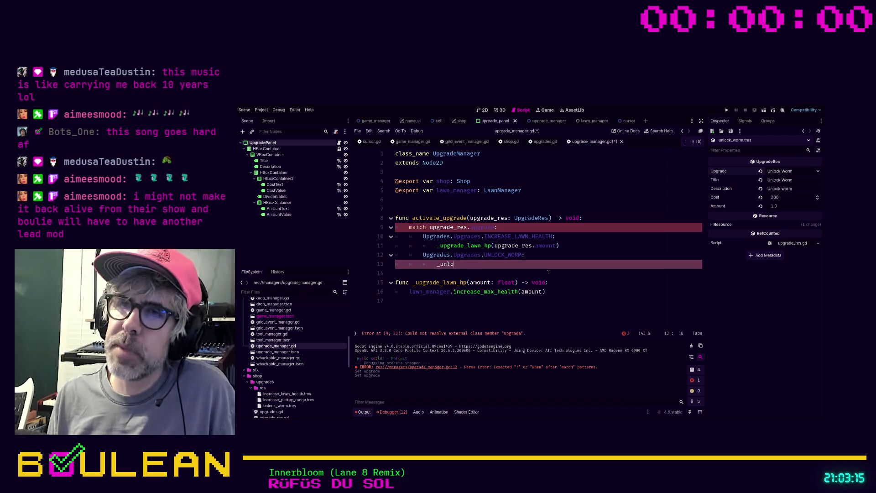
{"action": "type", "text": "_unlock_"}
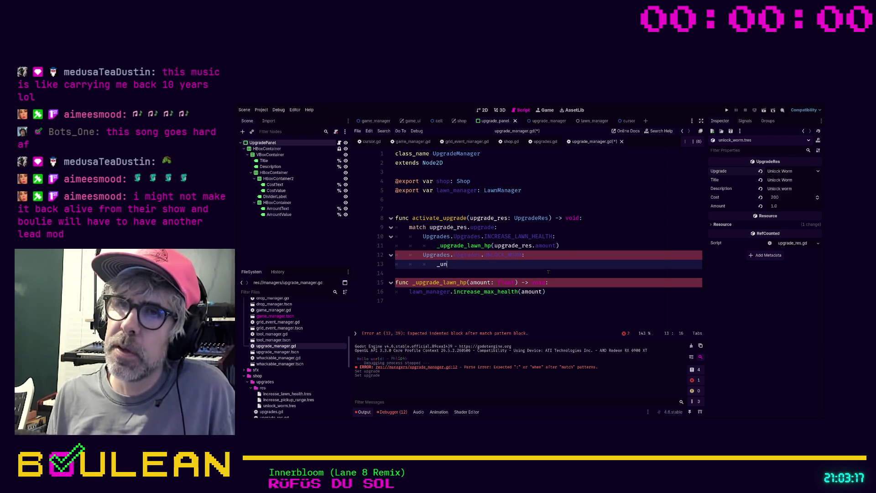
{"action": "type", "text": "worm("}
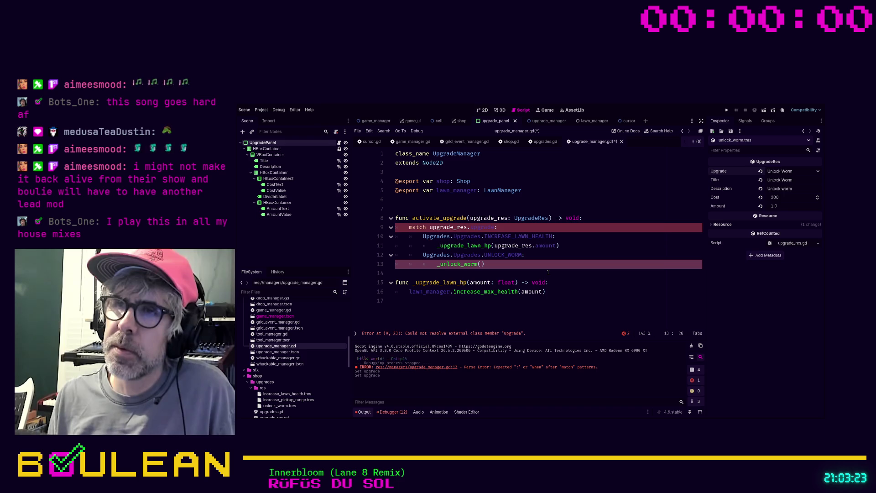
{"action": "left_click", "coordinate": [475, 301]}
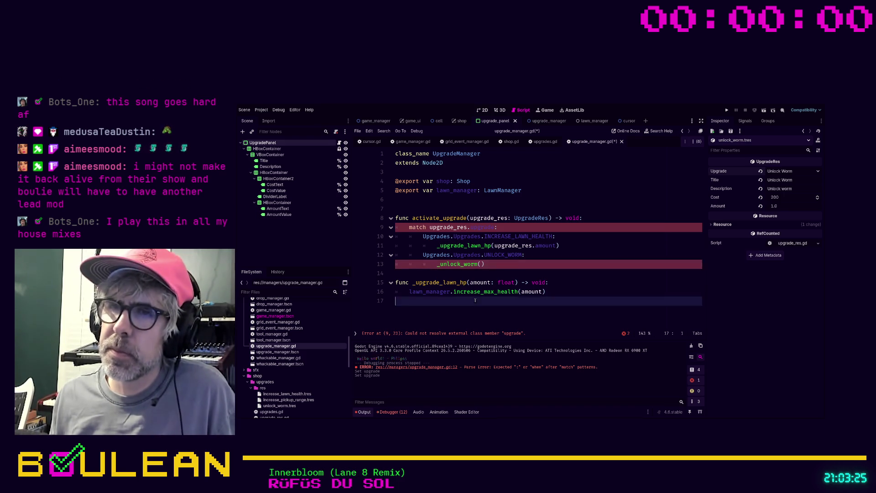
- Append func _unlock_worm() -> void: with a pass body to upgrade_manager.gd
{"action": "key", "text": "Return"}
{"action": "key", "text": "Return"}
{"action": "type", "text": "func _"}
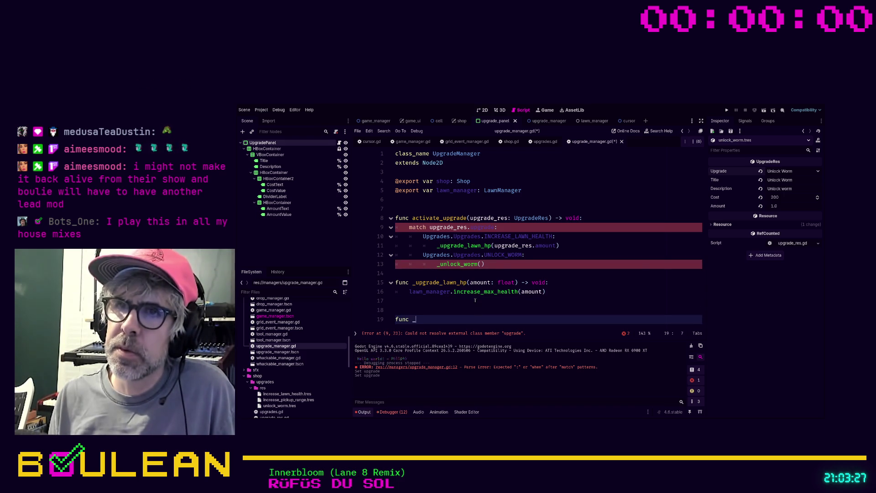
{"action": "type", "text": "unlock_worm()"}
{"action": "key", "text": "Return"}
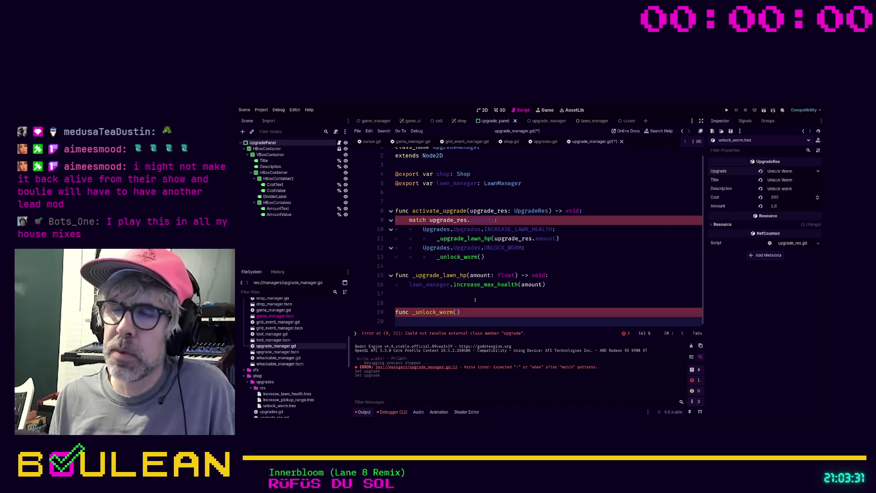
{"action": "type", "text": "ss"}
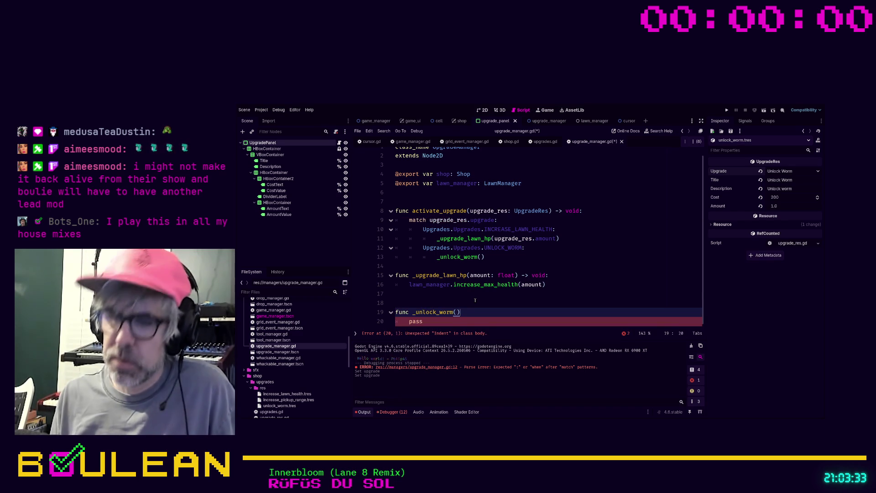
{"action": "type", "text": " -> void:"}
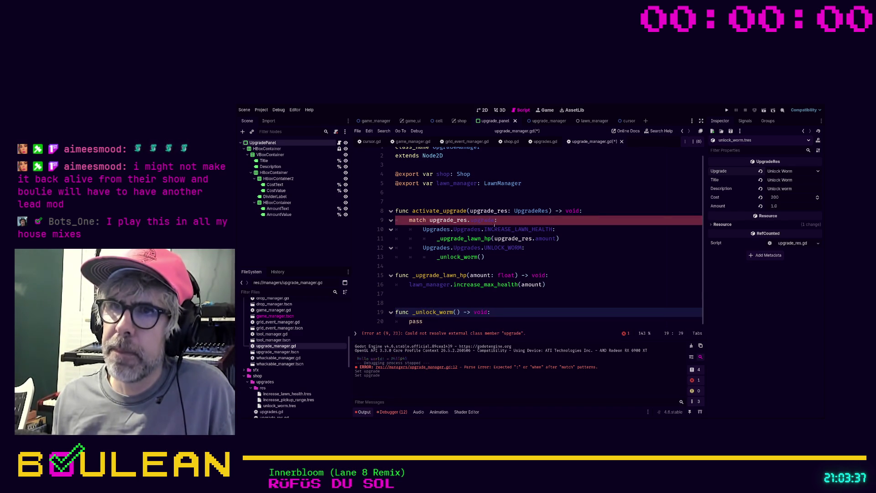
- Jump from upgrade in the match line to its definition in upgrade_res.gd
{"action": "left_click", "coordinate": [495, 220]}
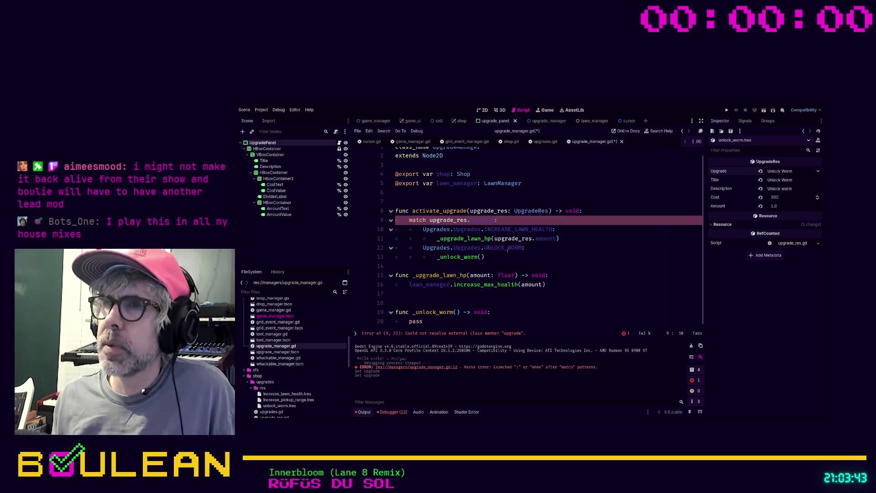
{"action": "scroll", "coordinate": [507, 249], "scroll_direction": "up", "scroll_amount": 1}
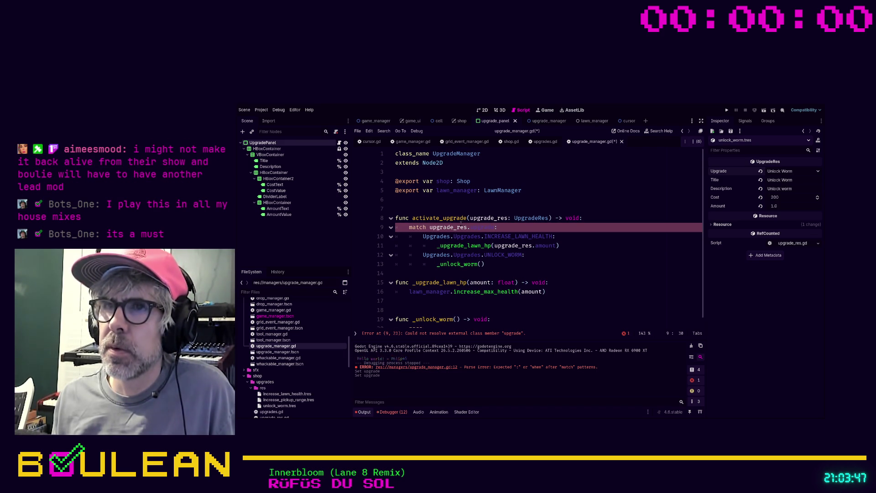
{"action": "left_click", "coordinate": [481, 229], "text": "ctrl"}
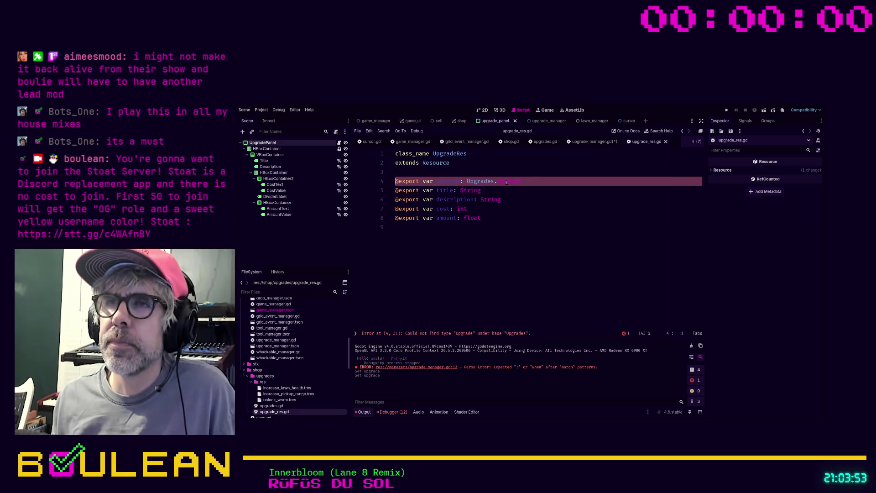
- Save all scripts and return to the _unlock_worm function in upgrade_manager.gd
{"action": "left_click", "coordinate": [514, 228]}
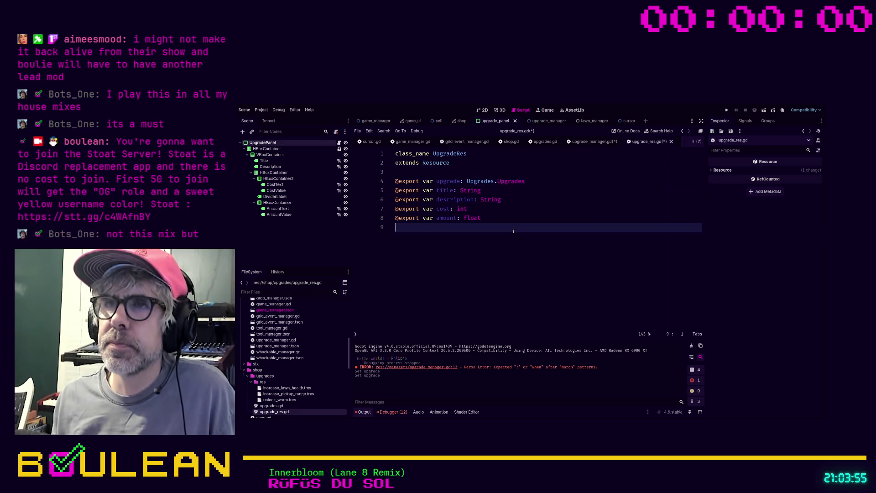
{"action": "key", "text": "ctrl+s"}
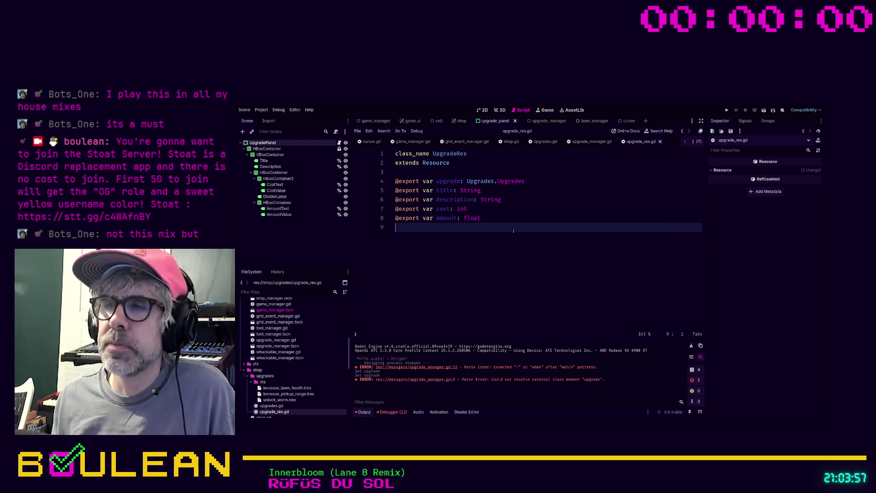
{"action": "left_click", "coordinate": [407, 380]}
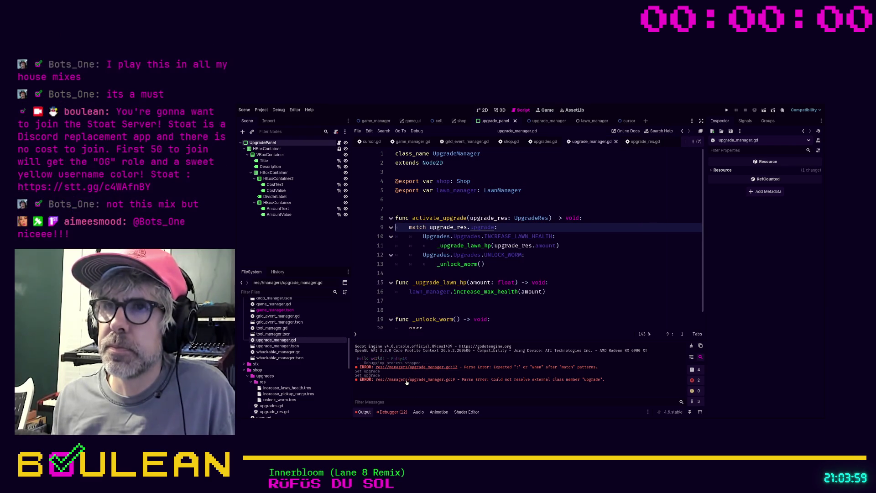
{"action": "left_click", "coordinate": [520, 310]}
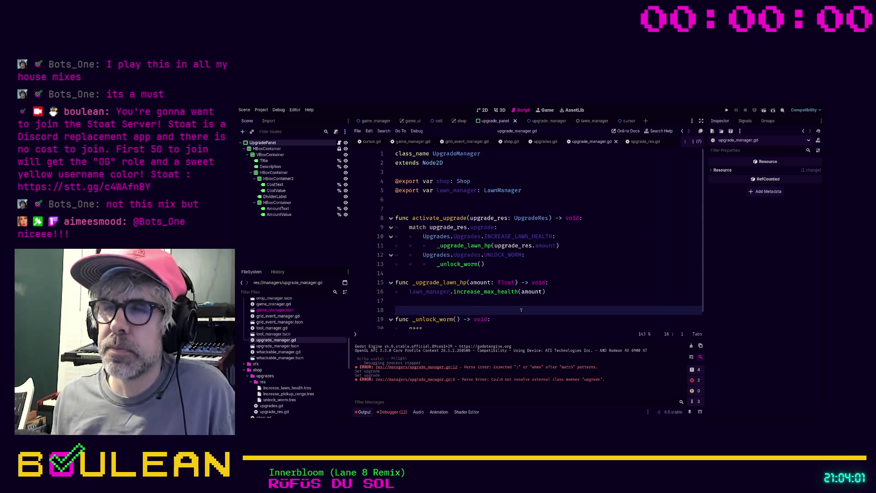
{"action": "scroll", "coordinate": [521, 311], "scroll_direction": "down", "scroll_amount": 1}
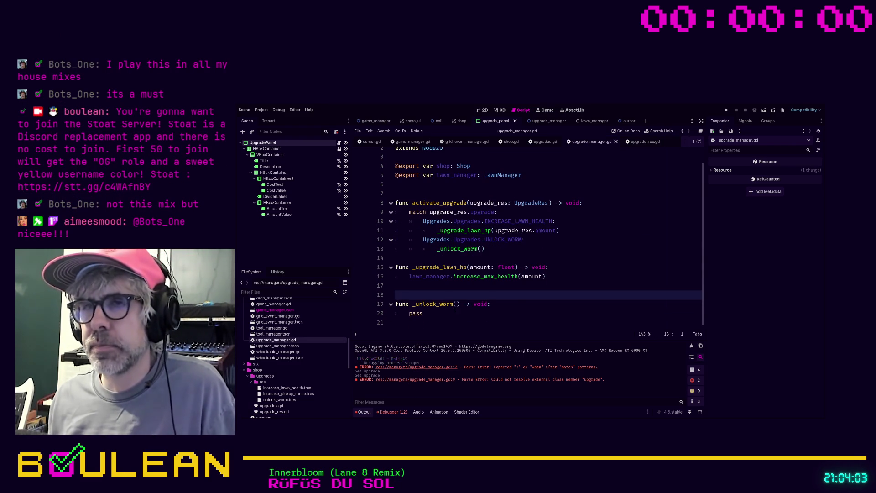
- Replace pass with print("WORM IS UNLOCKED!") and run the project
{"action": "left_click", "coordinate": [439, 314]}
{"action": "key", "text": "BackSpace"}
{"action": "key", "text": "BackSpace"}
{"action": "key", "text": "BackSpace"}
{"action": "type", "text": "print(\"WORM IS UN"}
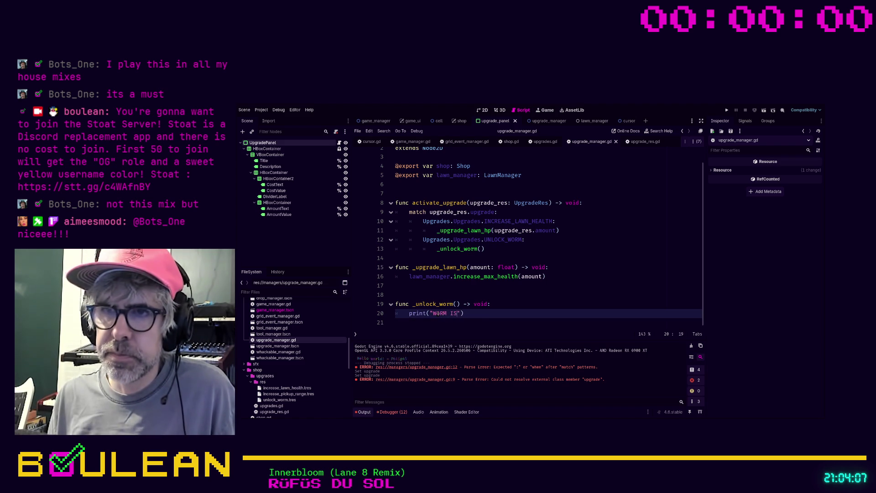
{"action": "type", "text": "LOCKED!"}
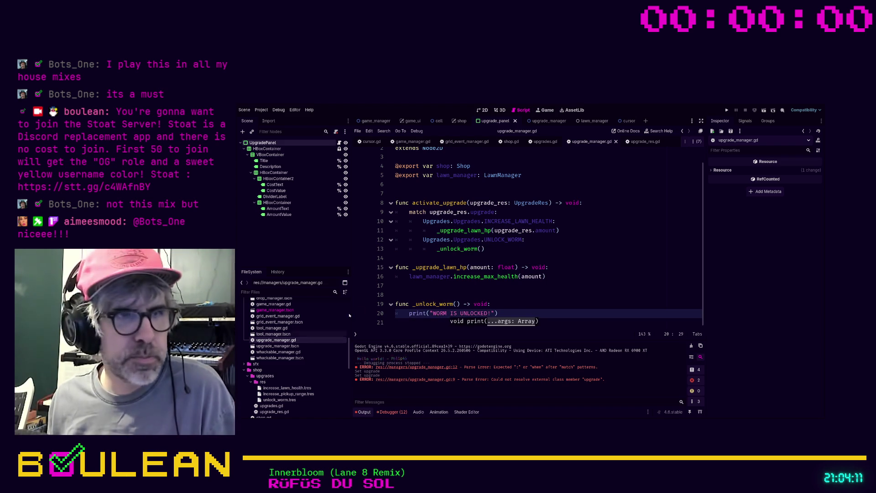
{"action": "left_click", "coordinate": [500, 300]}
{"action": "key", "text": "F5"}
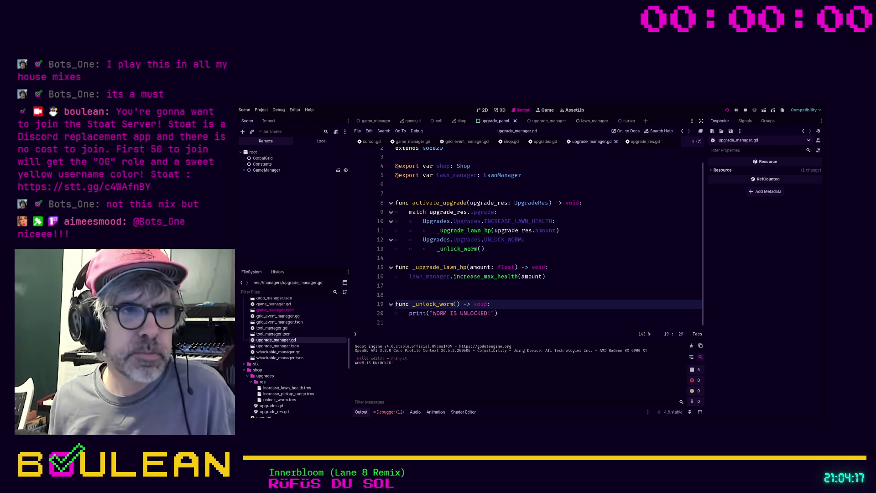
- Buy the Unlock Worm card several times in the running game, then stop it
{"action": "triple_click", "coordinate": [409, 226]}
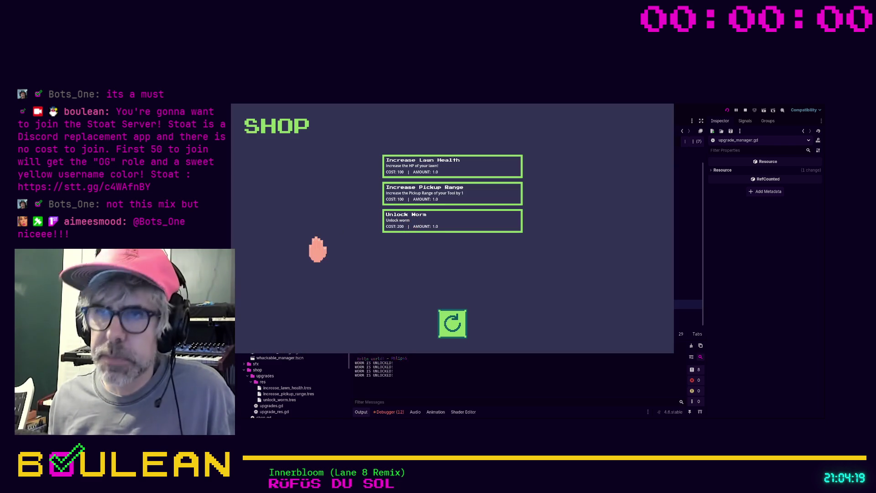
{"action": "left_click", "coordinate": [411, 220]}
{"action": "key", "text": "F8"}
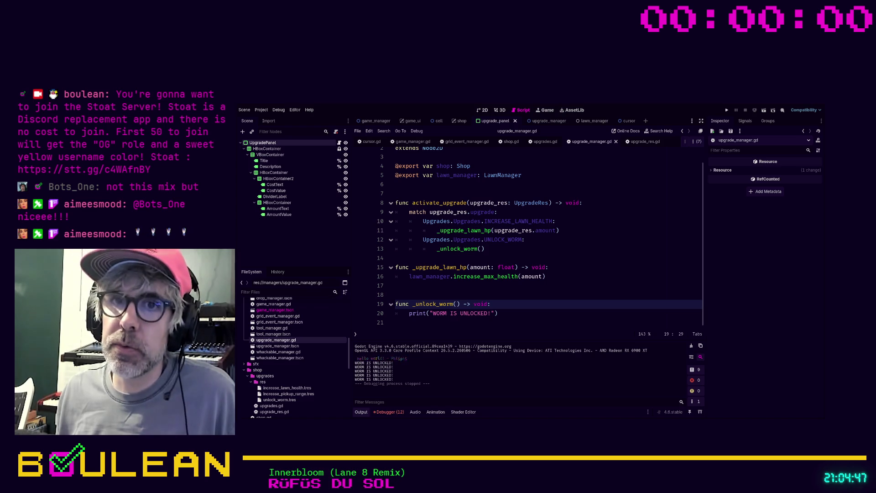
- Filter FileSystem for 'whacka', open WhackableManager's own scene from game_manager, and open whackable_manager.gd
{"action": "type", "text": "whacka"}
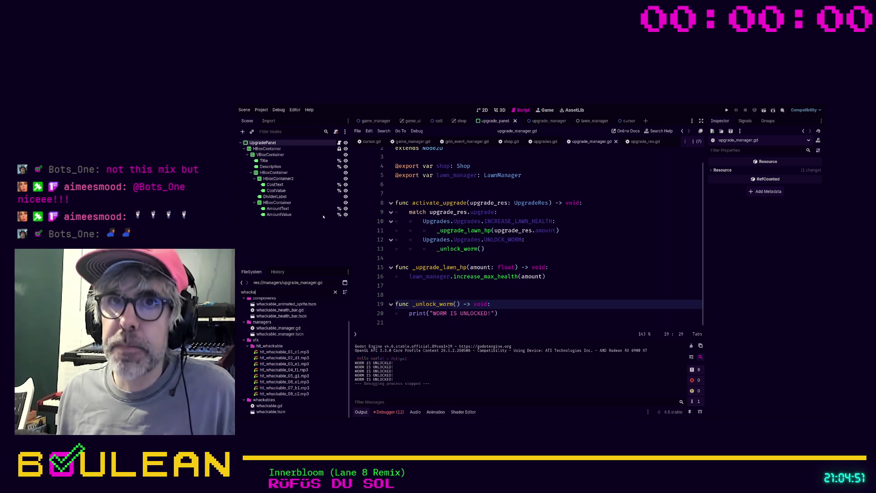
{"action": "left_click", "coordinate": [365, 122]}
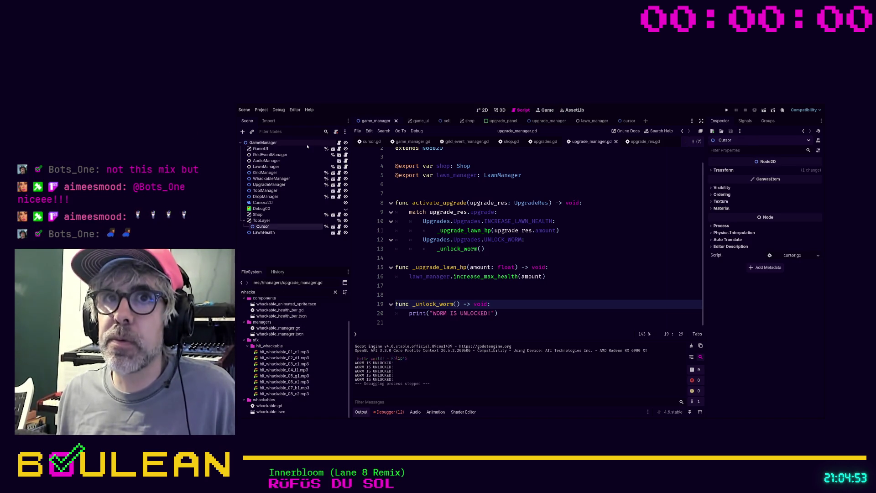
{"action": "left_click", "coordinate": [269, 180]}
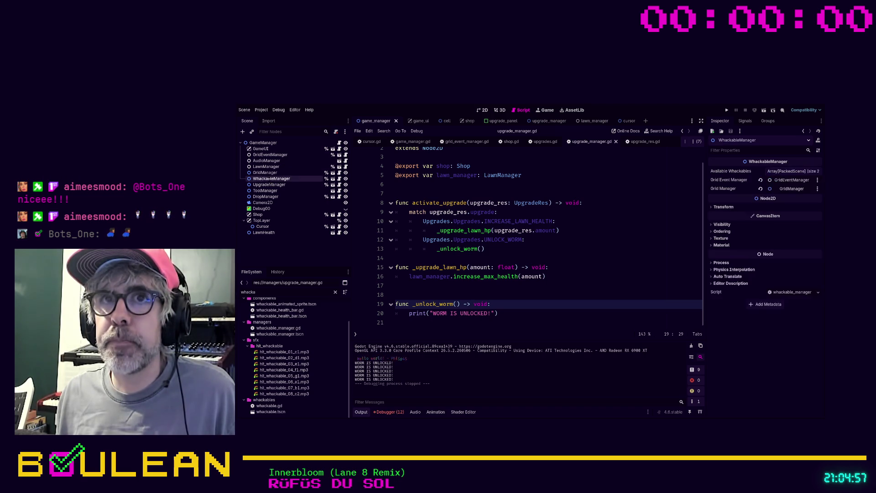
{"action": "left_click", "coordinate": [333, 179]}
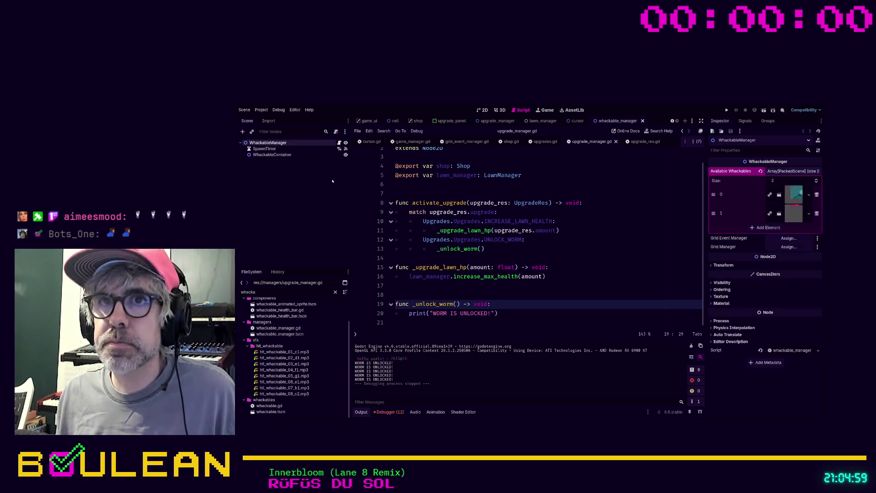
{"action": "left_click", "coordinate": [267, 143]}
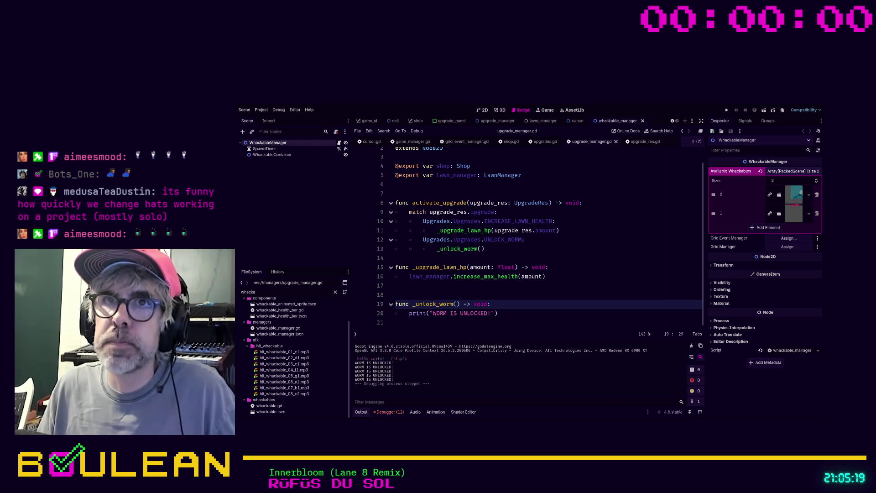
{"action": "double_click", "coordinate": [278, 328]}
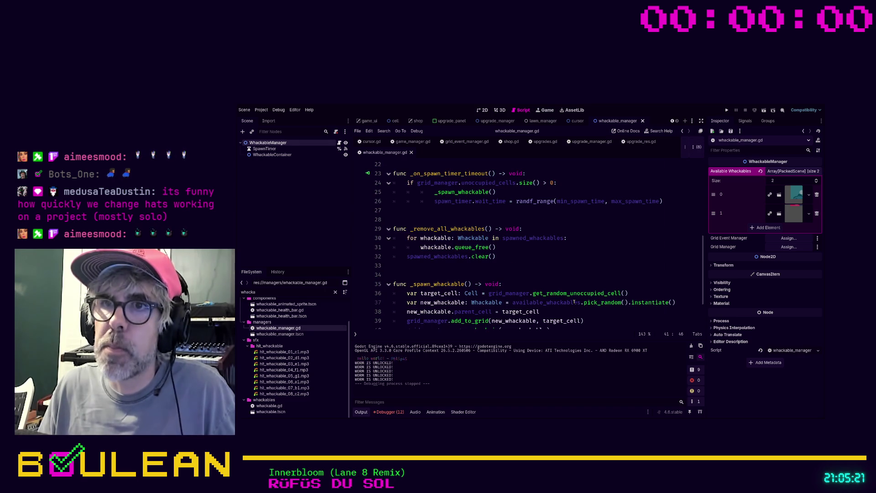
- Add a 'func _unlock_whackable() -> void:' declaration at the end of whackable_manager.gd
{"action": "scroll", "coordinate": [565, 289], "scroll_direction": "down", "scroll_amount": 3}
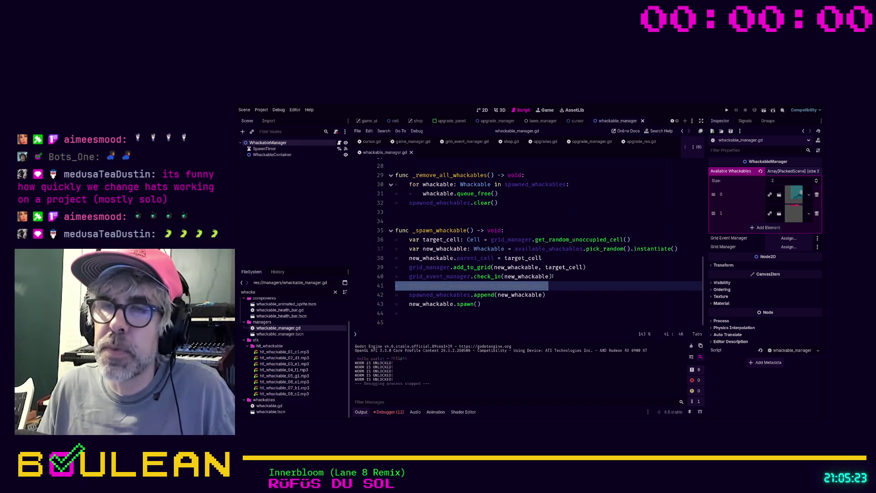
{"action": "scroll", "coordinate": [554, 276], "scroll_direction": "up", "scroll_amount": 6}
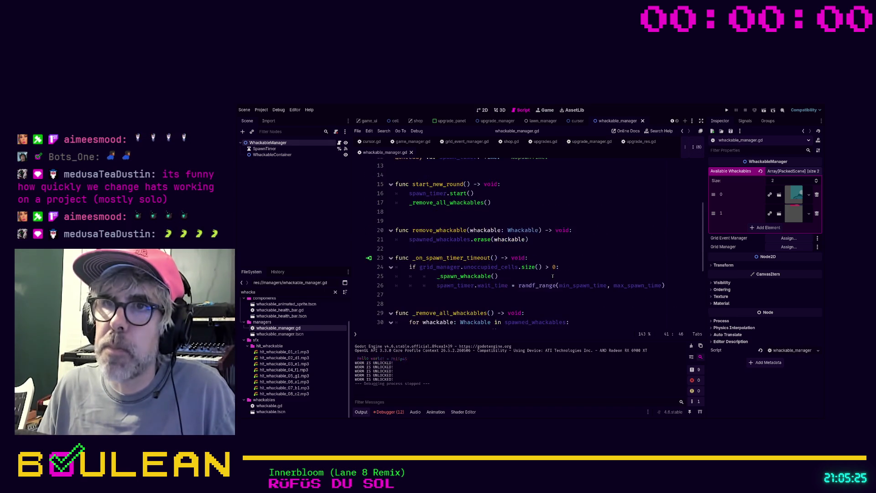
{"action": "scroll", "coordinate": [553, 276], "scroll_direction": "down", "scroll_amount": 6}
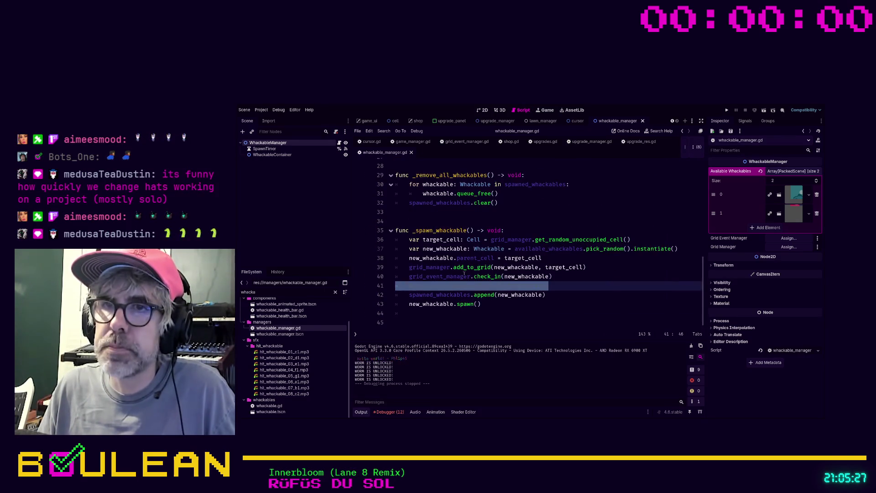
{"action": "left_click", "coordinate": [424, 314]}
{"action": "key", "text": "Down"}
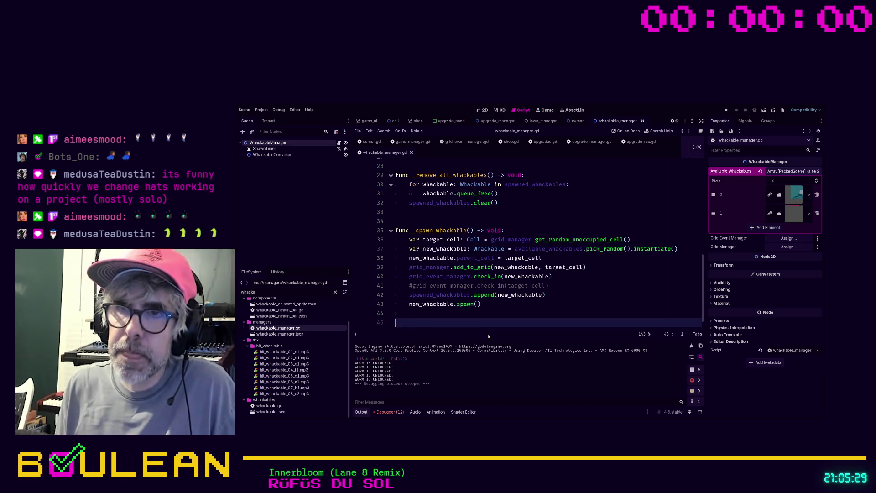
{"action": "key", "text": "Return"}
{"action": "type", "text": "func _unlock_whackable"}
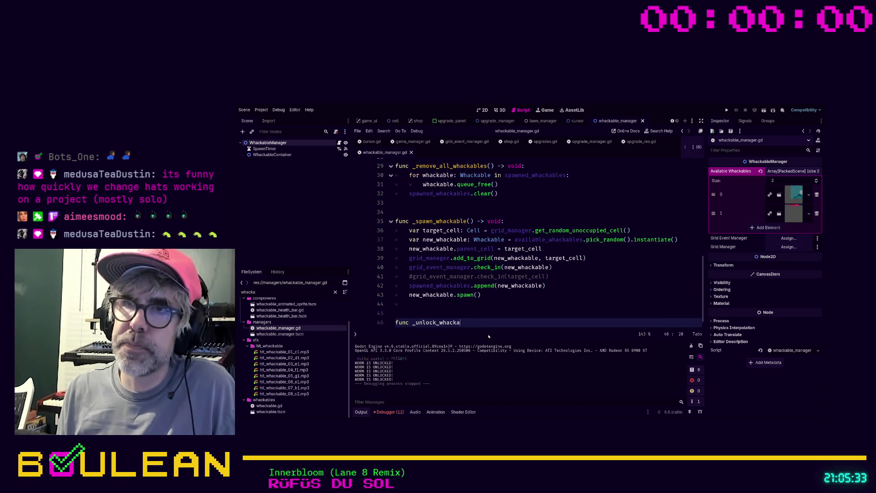
{"action": "type", "text": "() -> void:"}
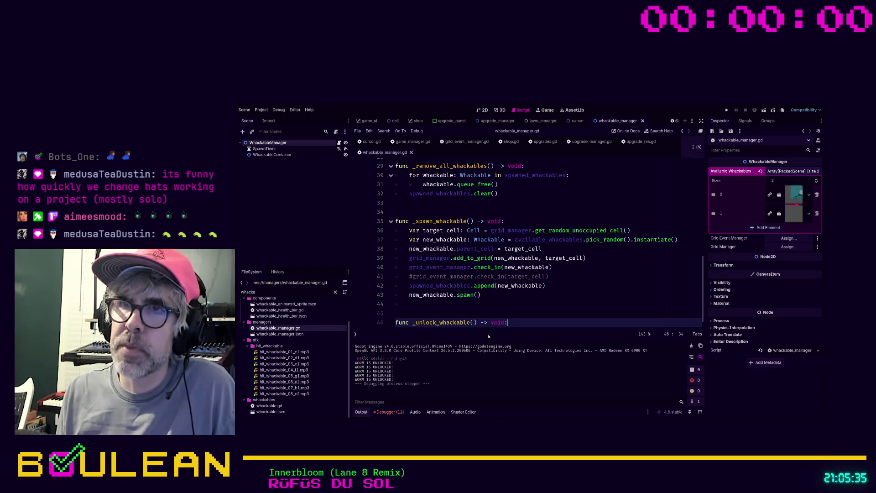
{"action": "key", "text": "Return"}
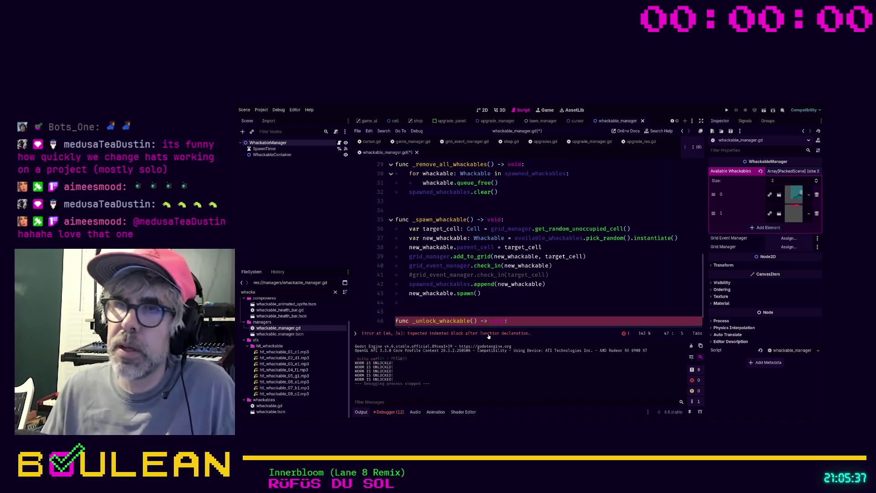
- Give _unlock_whackable a pass body and place the caret inside its parentheses
{"action": "scroll", "coordinate": [497, 288], "scroll_direction": "down", "scroll_amount": 1}
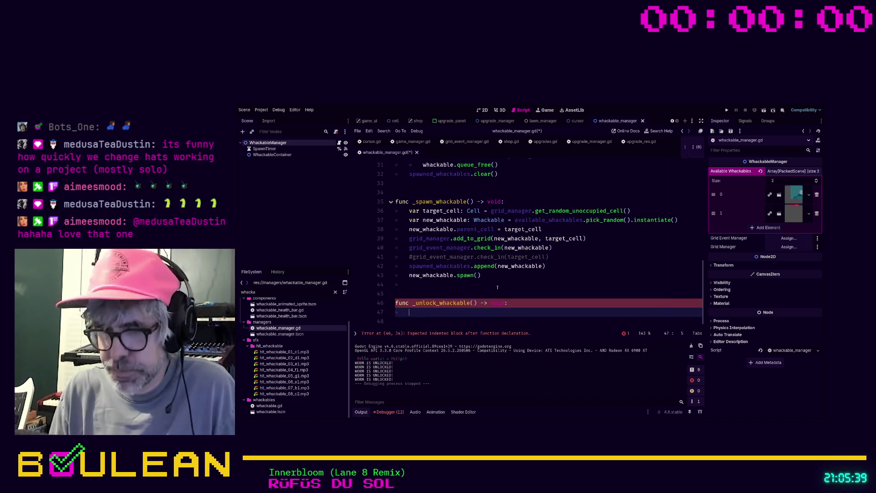
{"action": "type", "text": "ss"}
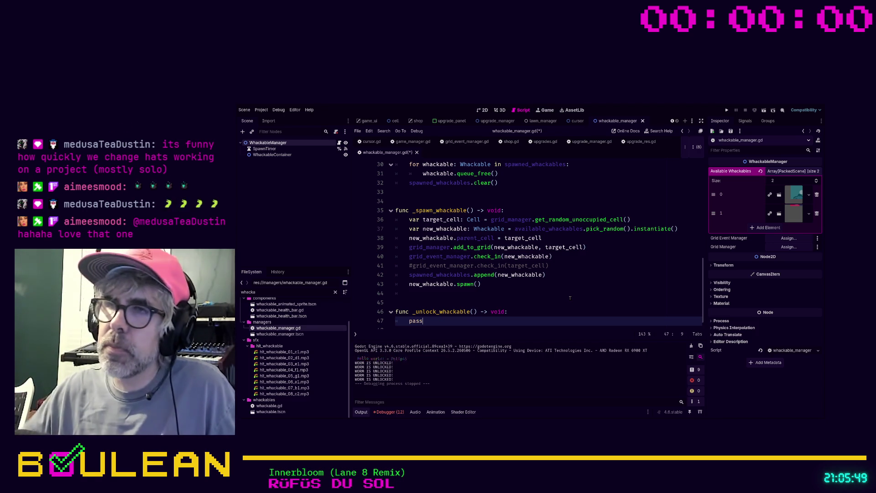
{"action": "scroll", "coordinate": [568, 272], "scroll_direction": "up", "scroll_amount": 5}
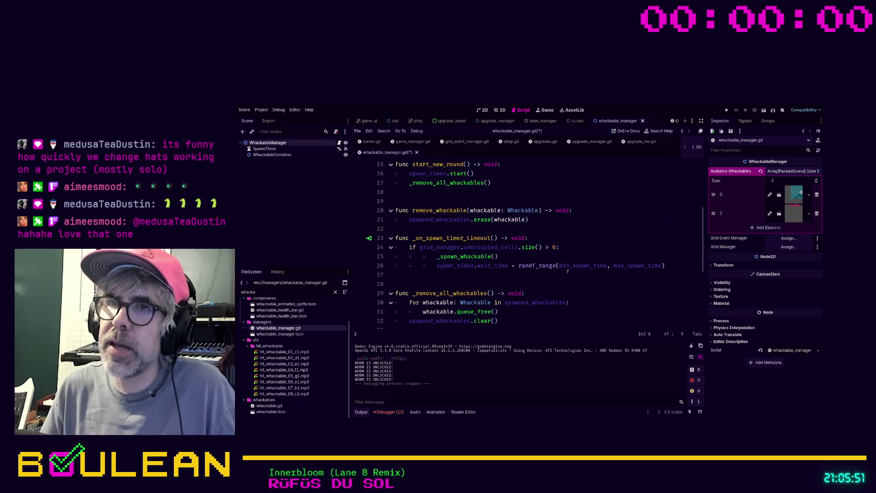
{"action": "scroll", "coordinate": [568, 272], "scroll_direction": "up", "scroll_amount": 5}
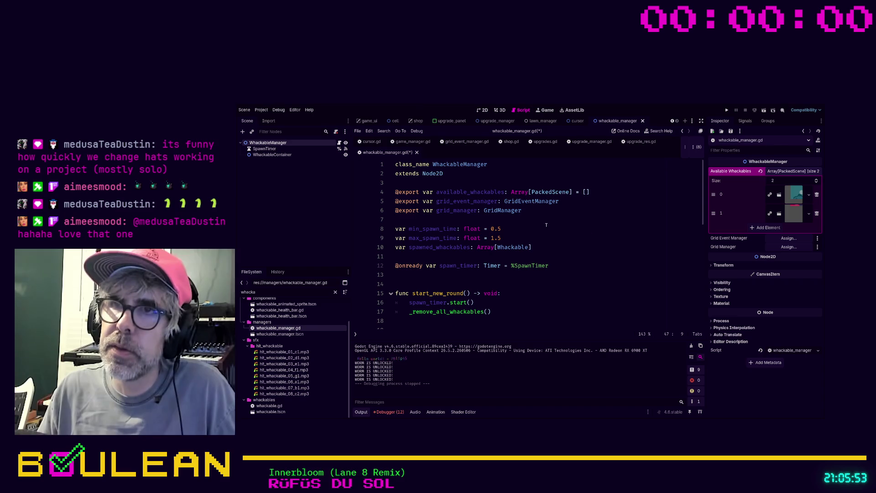
{"action": "scroll", "coordinate": [495, 186], "scroll_direction": "down", "scroll_amount": 10}
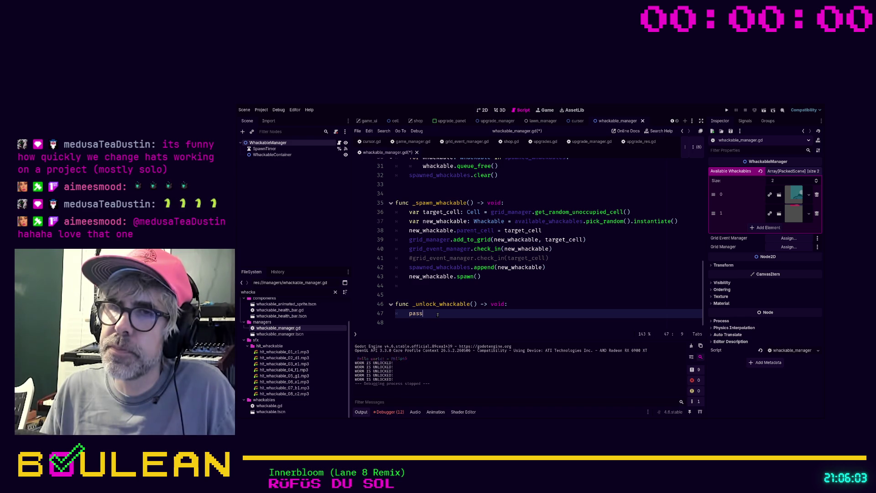
{"action": "key", "text": "ctrl+shift+Left"}
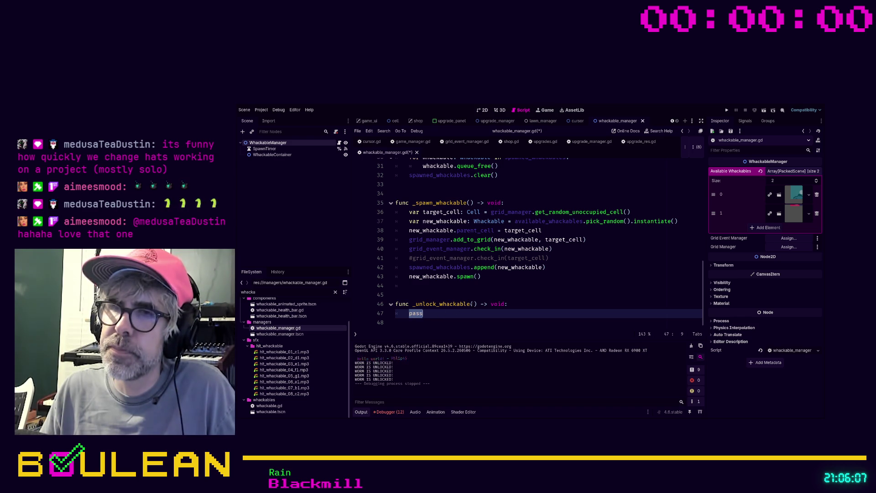
{"action": "left_click", "coordinate": [475, 304]}
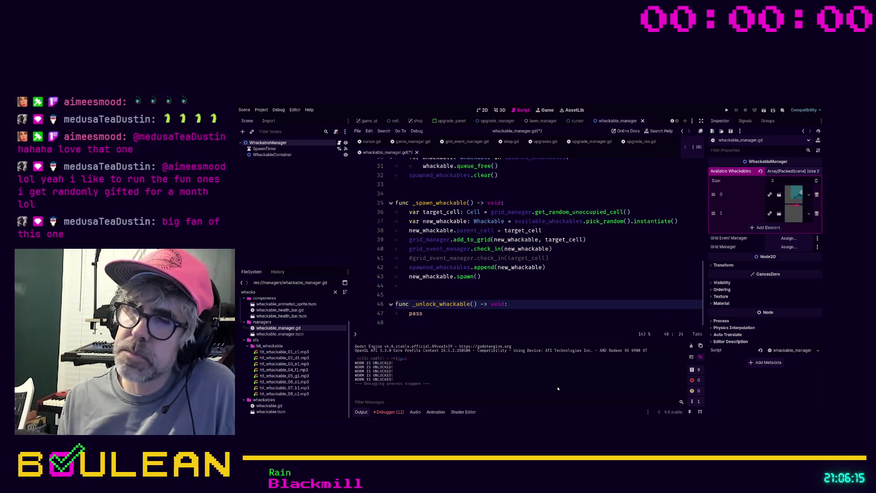
- Add the parameter 'whackable: Upgrades.Upgrades' to _unlock_whackable
{"action": "type", "text": "Uhackable"}
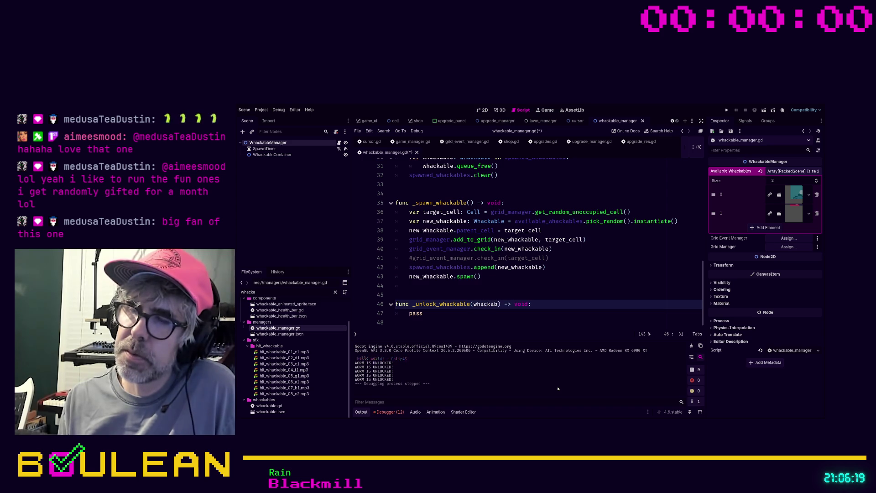
{"action": "type", "text": ": Upgrade"}
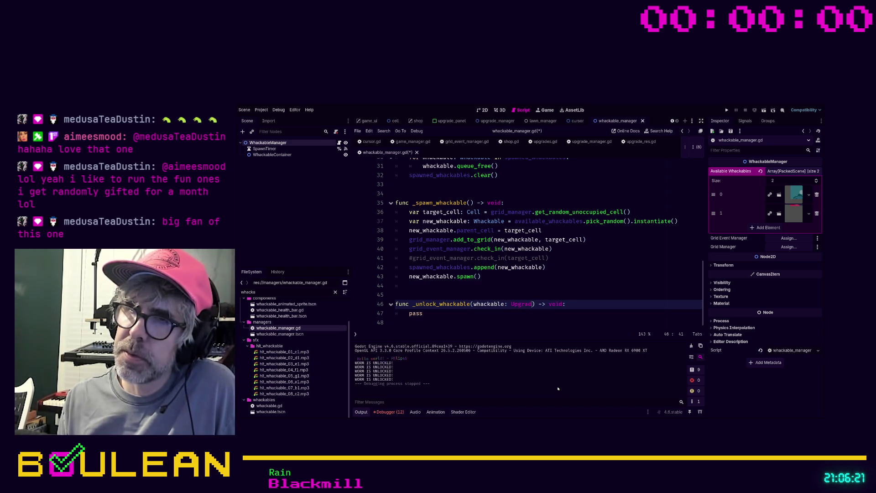
{"action": "type", "text": "s"}
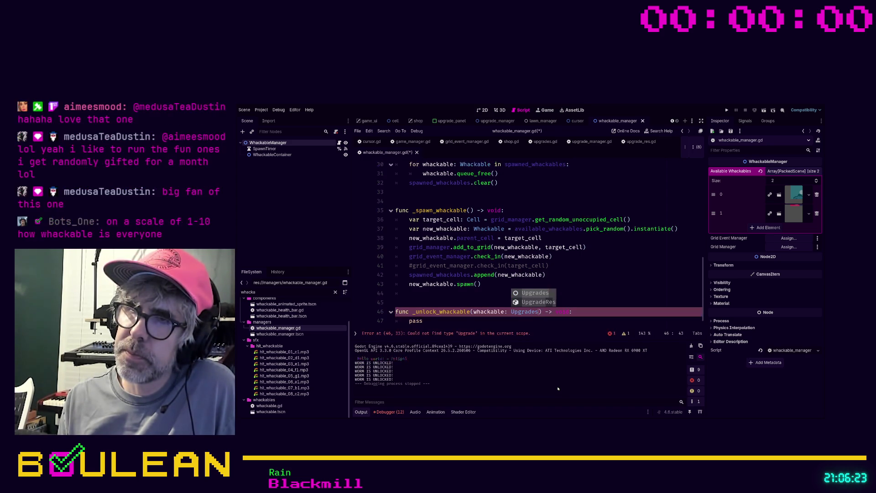
{"action": "type", "text": "Upgr"}
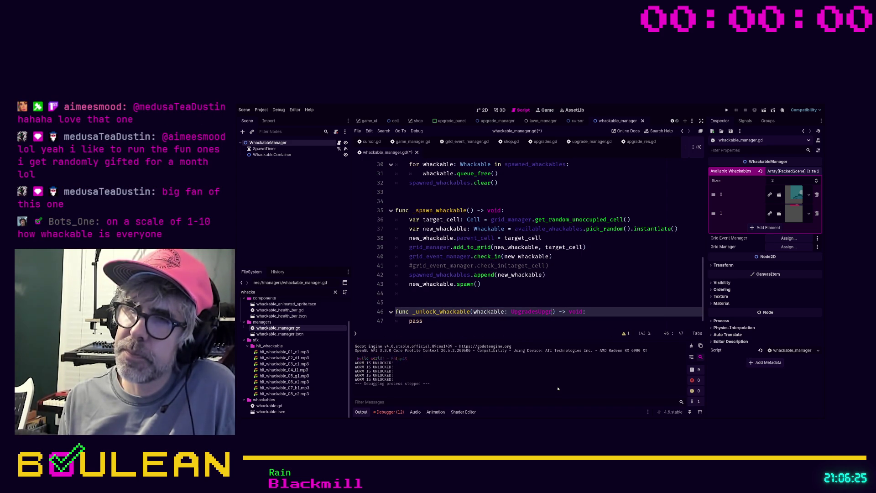
{"action": "key", "text": "BackSpace"}
{"action": "key", "text": "BackSpace"}
{"action": "key", "text": "BackSpace"}
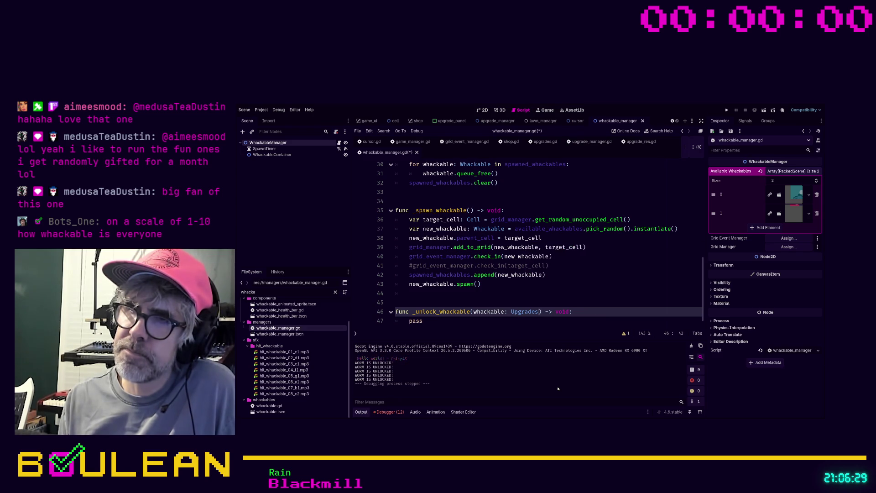
{"action": "type", "text": "Upgrades"}
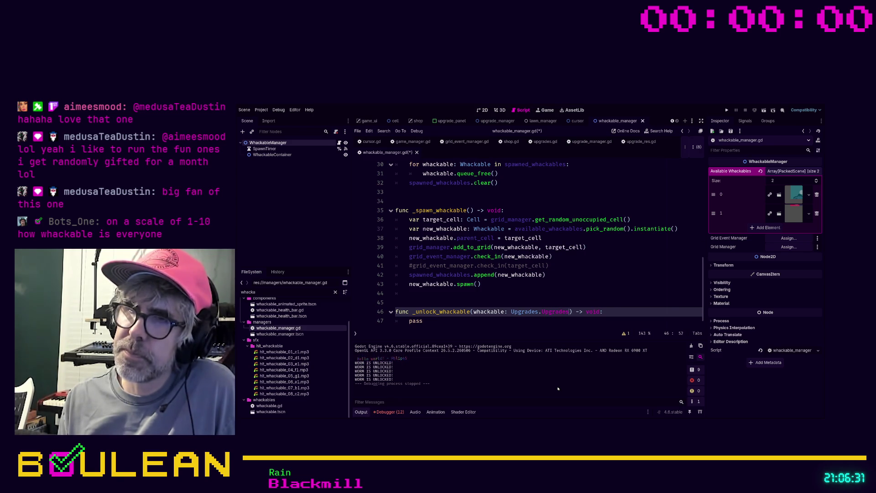
- Save whackable_manager.gd and return to the upgrade_manager.gd script
{"action": "scroll", "coordinate": [525, 297], "scroll_direction": "down", "scroll_amount": 1}
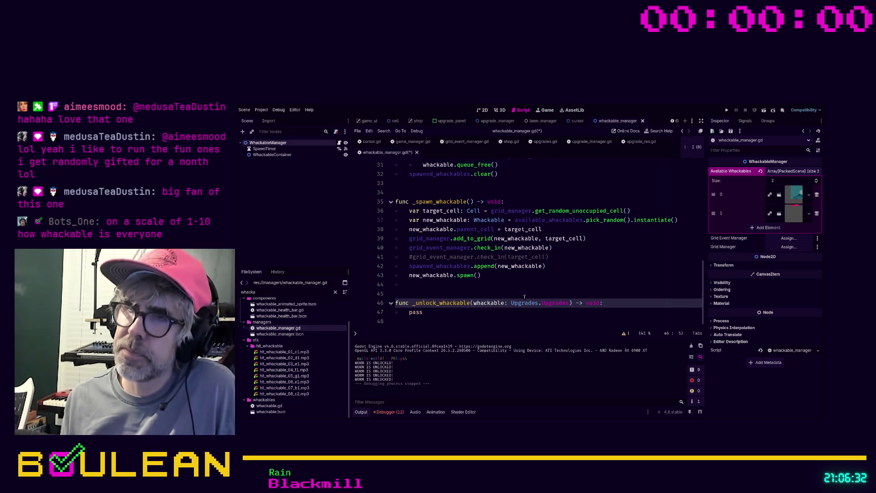
{"action": "left_click", "coordinate": [483, 320]}
{"action": "key", "text": "ctrl+s"}
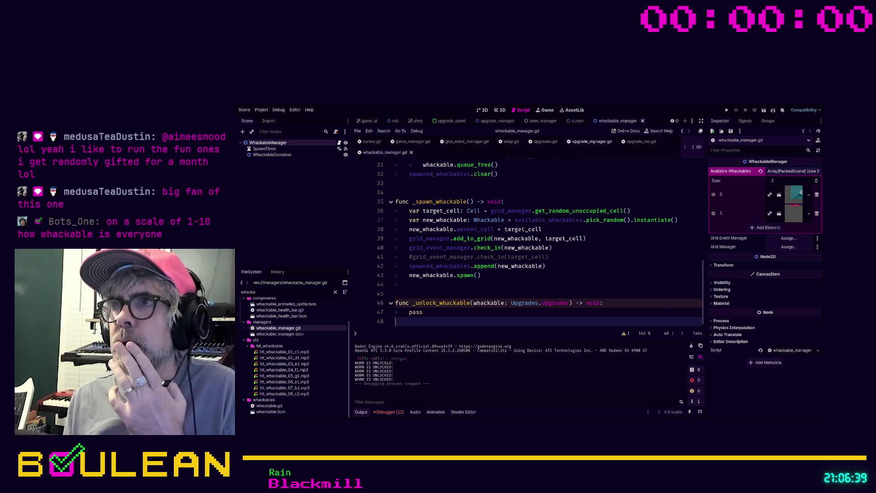
{"action": "left_click", "coordinate": [609, 142]}
{"action": "scroll", "coordinate": [478, 291], "scroll_direction": "down", "scroll_amount": 1}
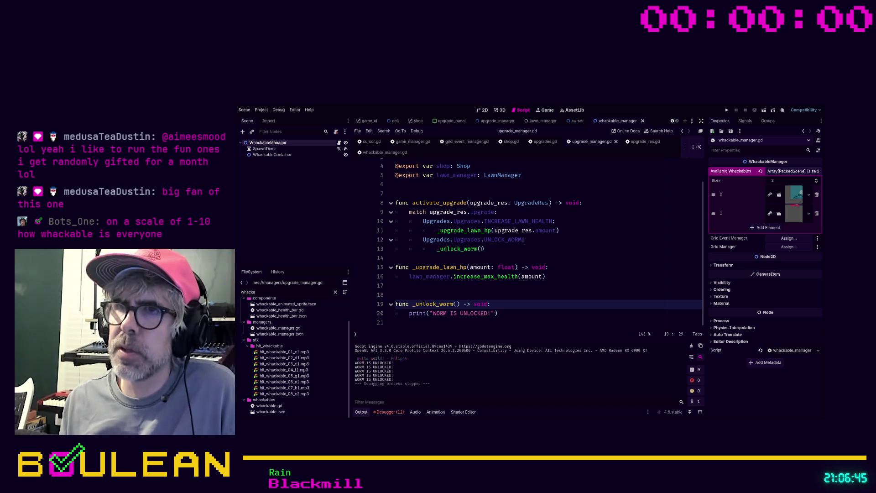
- Pass Upgrades.Upgrades.UNLOCK_WORM as the argument of the _unlock_worm() call
{"action": "left_click", "coordinate": [482, 249]}
{"action": "left_click", "coordinate": [523, 239]}
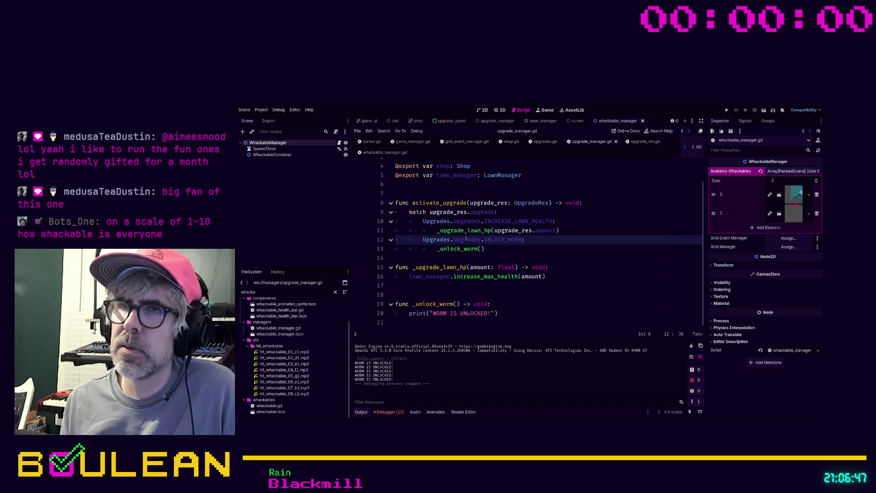
{"action": "key", "text": "shift+Home"}
{"action": "key", "text": "ctrl+c"}
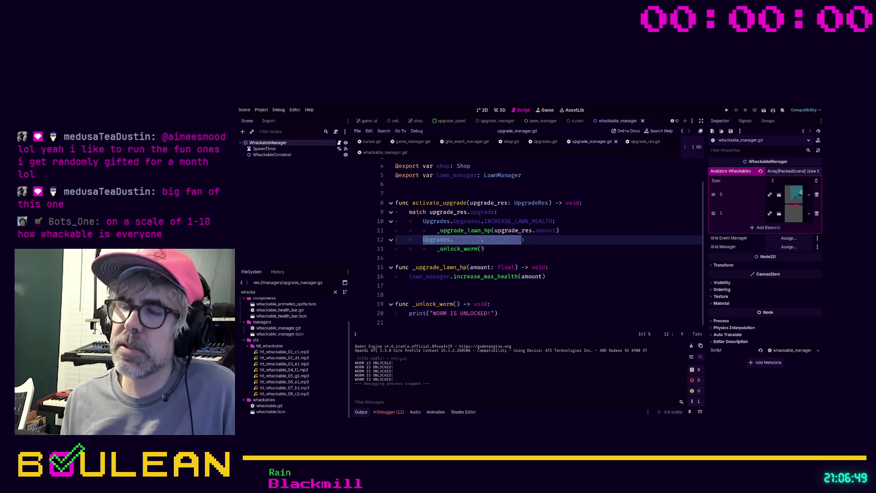
{"action": "left_click", "coordinate": [493, 252]}
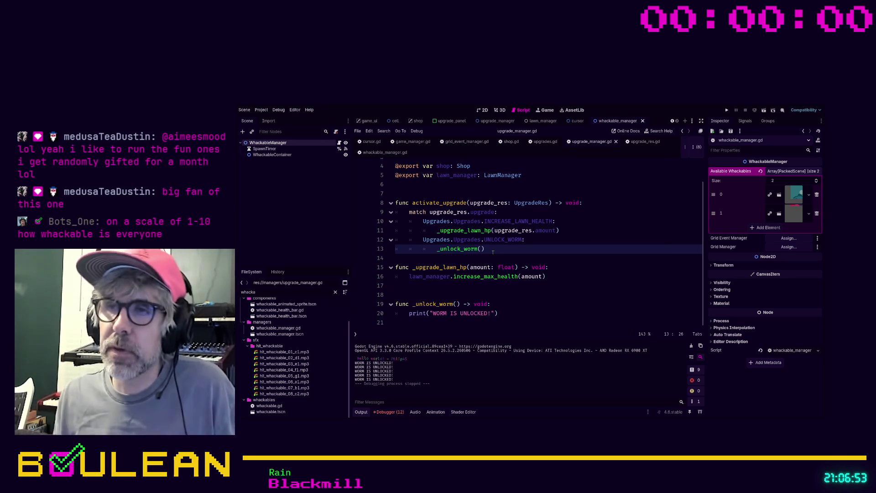
{"action": "key", "text": "ctrl+v"}
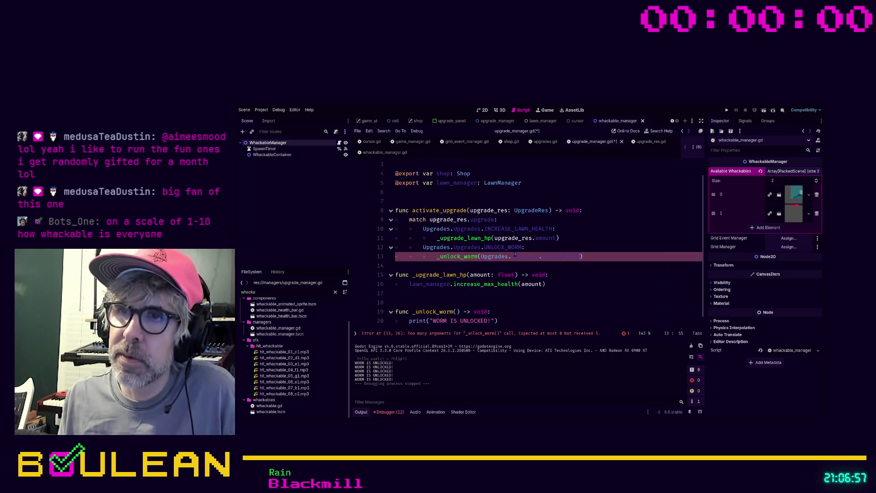
- Give _unlock_worm an 'upgrade: Upgrades.Upgrades' parameter and save upgrade_manager.gd
{"action": "scroll", "coordinate": [494, 256], "scroll_direction": "down", "scroll_amount": 1}
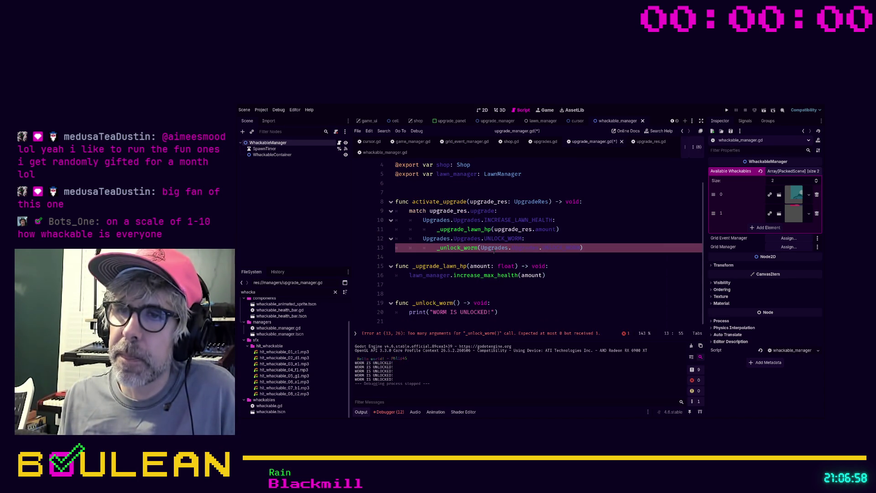
{"action": "left_click", "coordinate": [456, 303]}
{"action": "key", "text": "Right"}
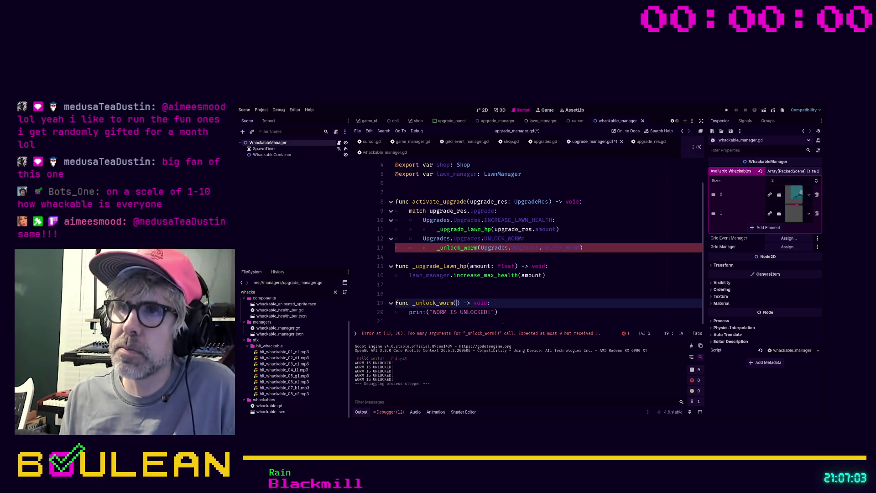
{"action": "type", "text": "grade: Upgrades"}
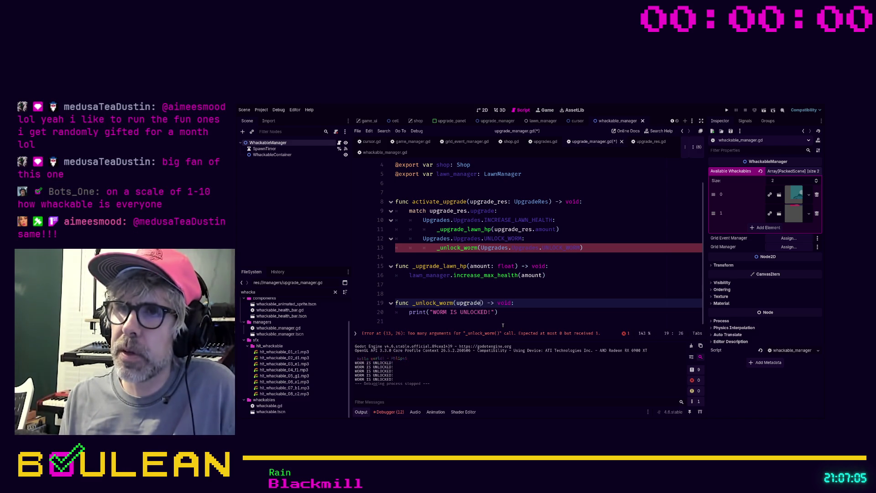
{"action": "type", "text": ".Upgra"}
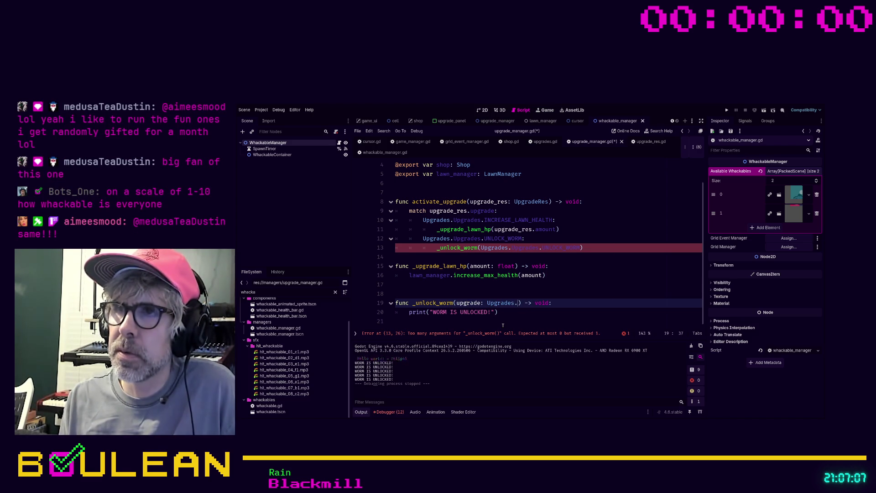
{"action": "key", "text": "Return"}
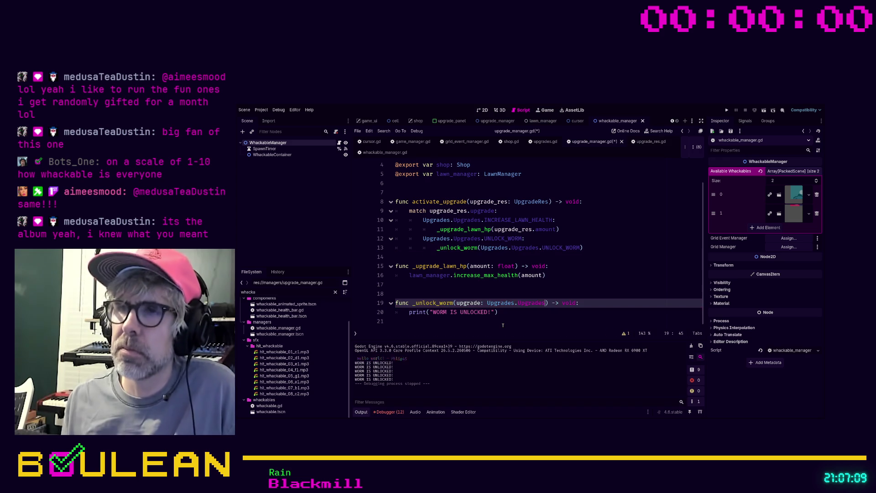
{"action": "left_click", "coordinate": [506, 313]}
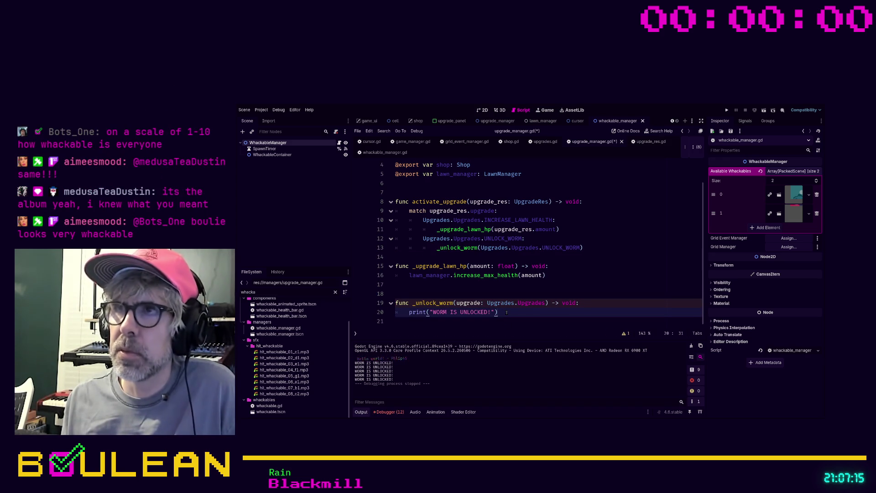
{"action": "key", "text": "ctrl+s"}
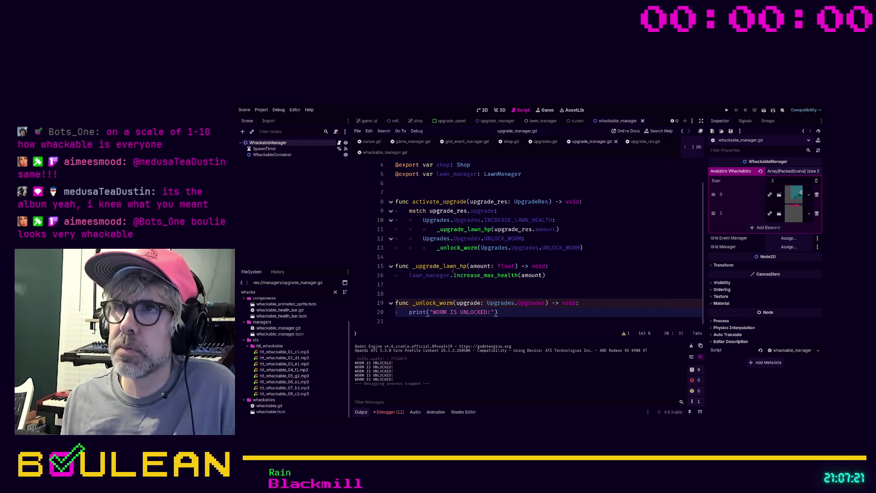
- Replace the worm-unlocked print statement in _unlock_worm with pass
{"action": "left_click_drag", "start_coordinate": [502, 310], "coordinate": [403, 314]}
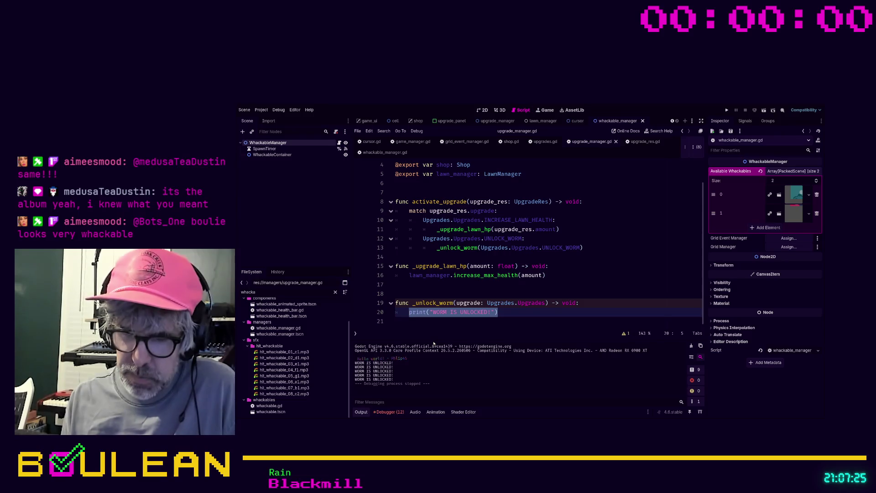
{"action": "type", "text": "whackable"}
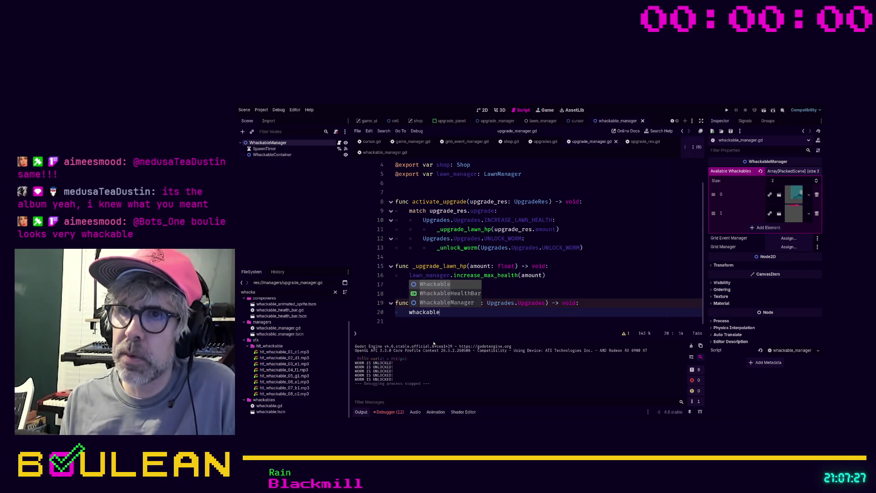
{"action": "key", "text": "shift+Home"}
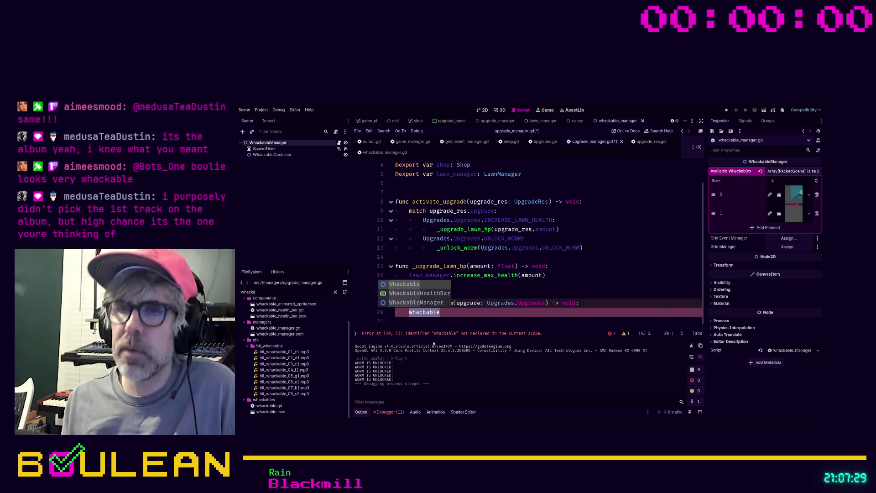
{"action": "type", "text": "pass"}
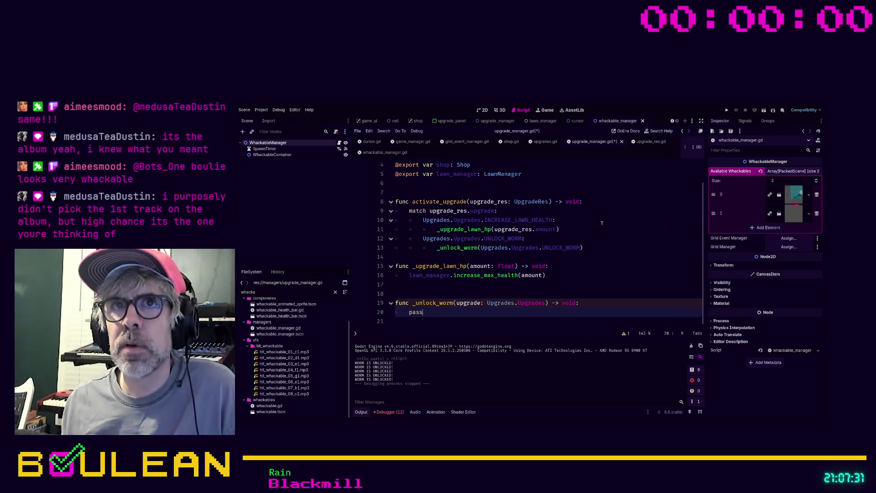
{"action": "left_click", "coordinate": [602, 223]}
{"action": "scroll", "coordinate": [602, 223], "scroll_direction": "up", "scroll_amount": 1}
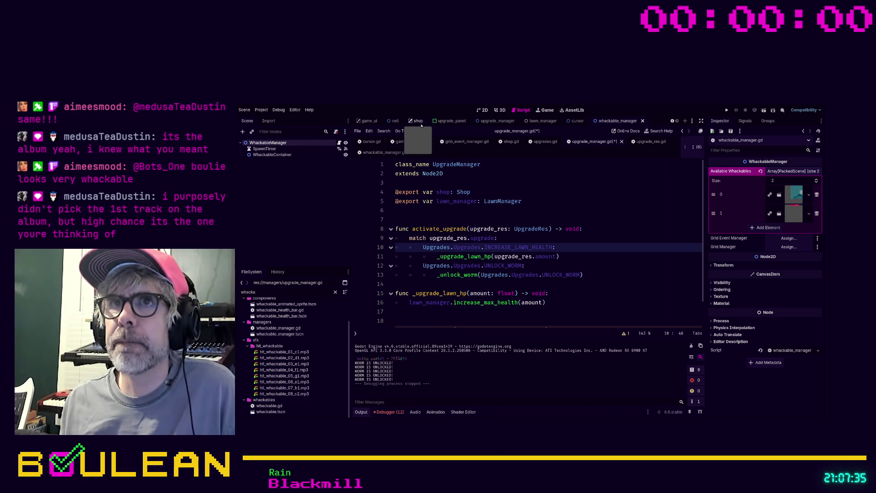
{"action": "left_click", "coordinate": [495, 120]}
{"action": "left_click", "coordinate": [311, 145]}
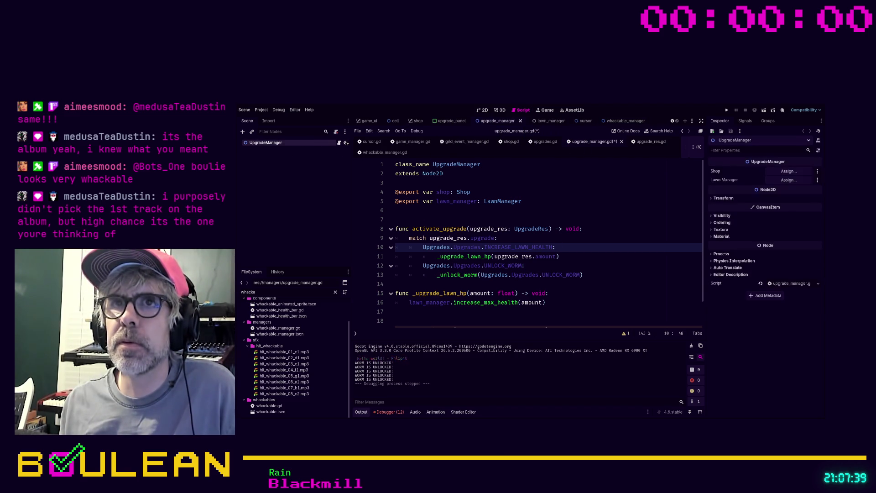
{"action": "left_click", "coordinate": [423, 210]}
{"action": "type", "text": "@ex"}
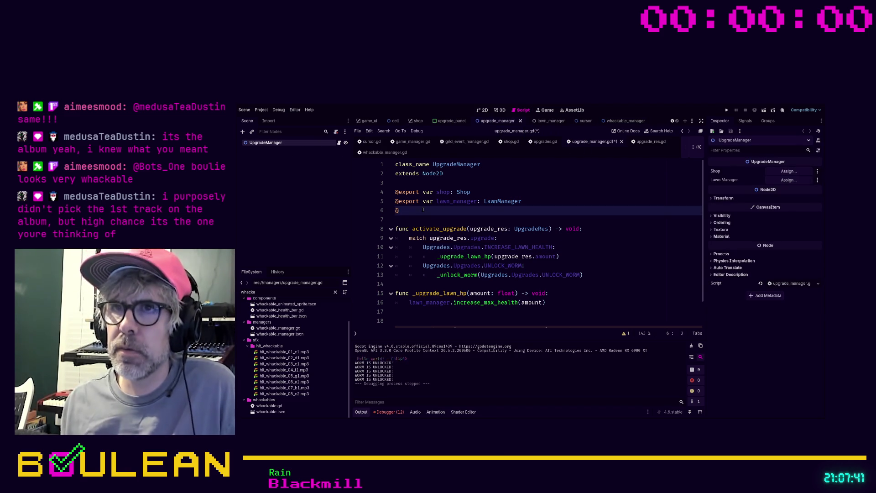
{"action": "type", "text": "port "}
{"action": "type", "text": "whac"}
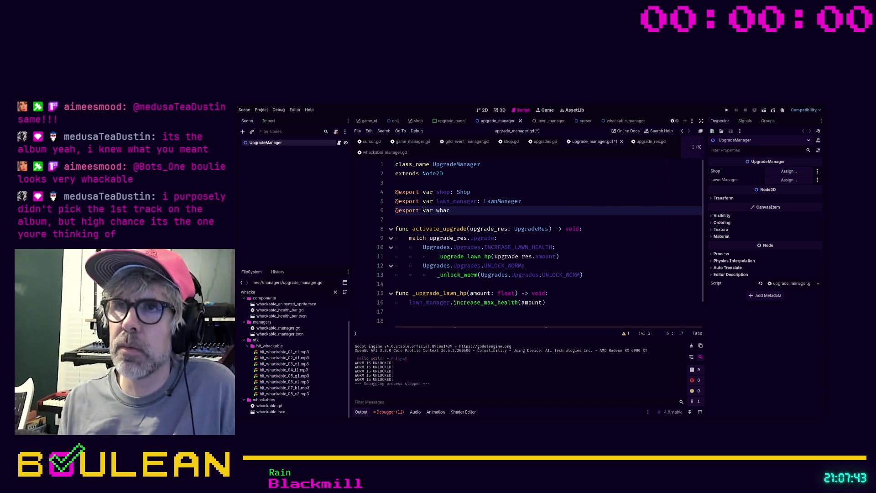
{"action": "type", "text": "_manager"}
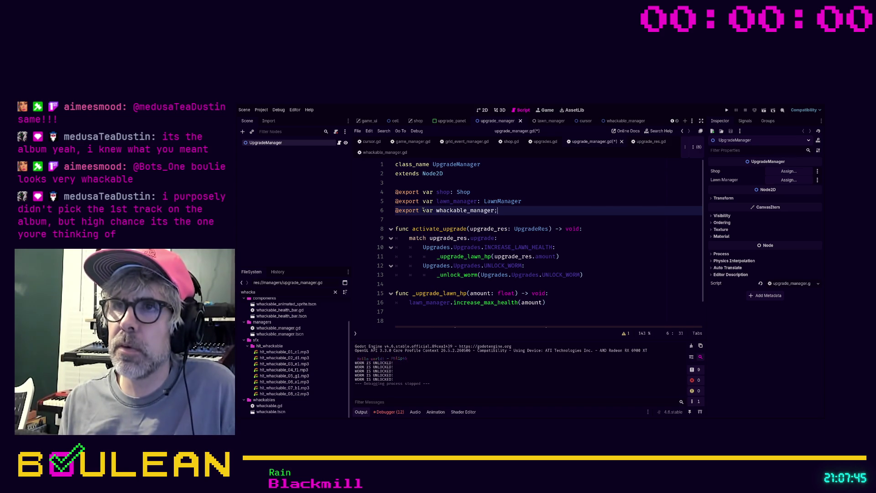
{"action": "type", "text": "able"}
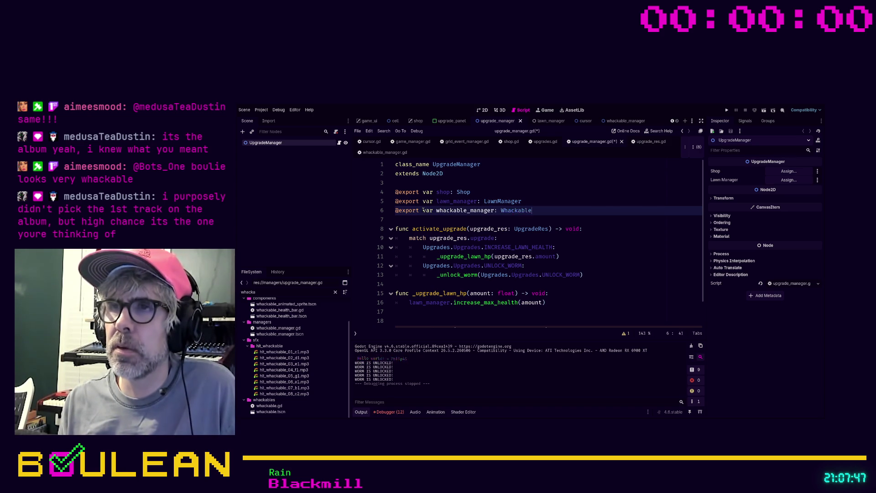
{"action": "key", "text": "Down"}
{"action": "key", "text": "Down"}
{"action": "key", "text": "Return"}
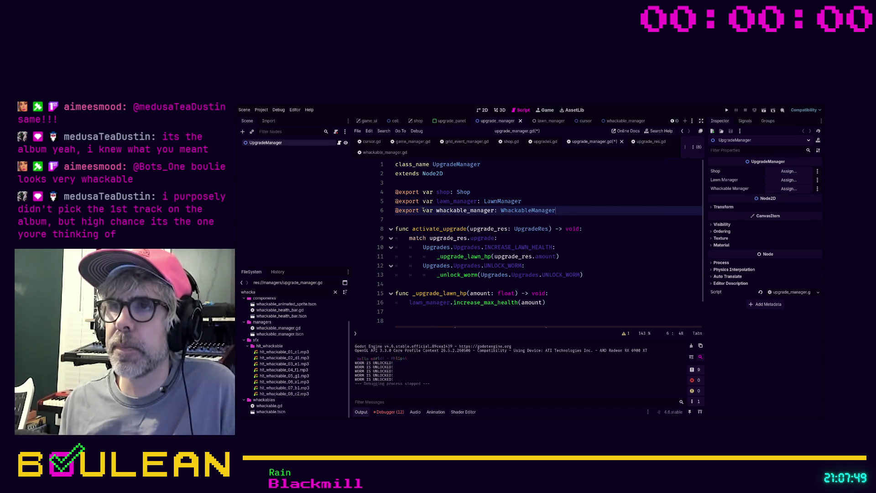
{"action": "left_click", "coordinate": [563, 222]}
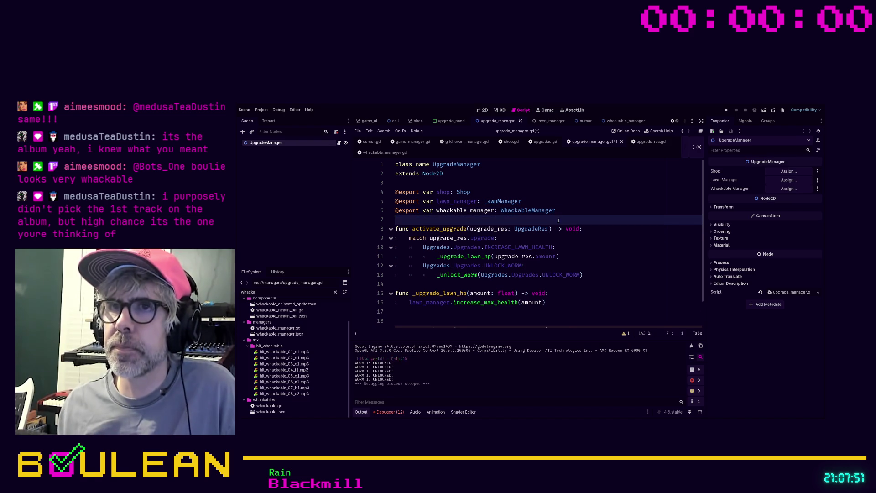
{"action": "key", "text": "Return"}
{"action": "key", "text": "ctrl+s"}
- Switch to the 2D view and close the game_ui and cell scene tabs
{"action": "left_click", "coordinate": [407, 142]}
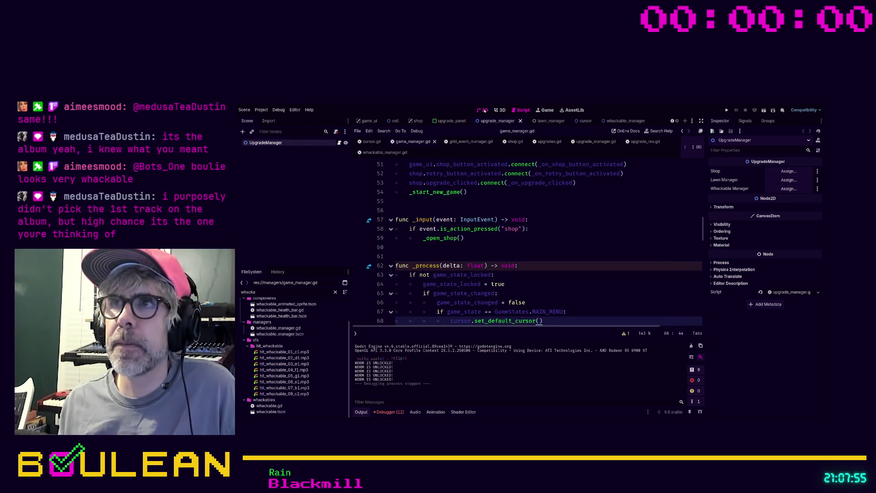
{"action": "left_click", "coordinate": [484, 110]}
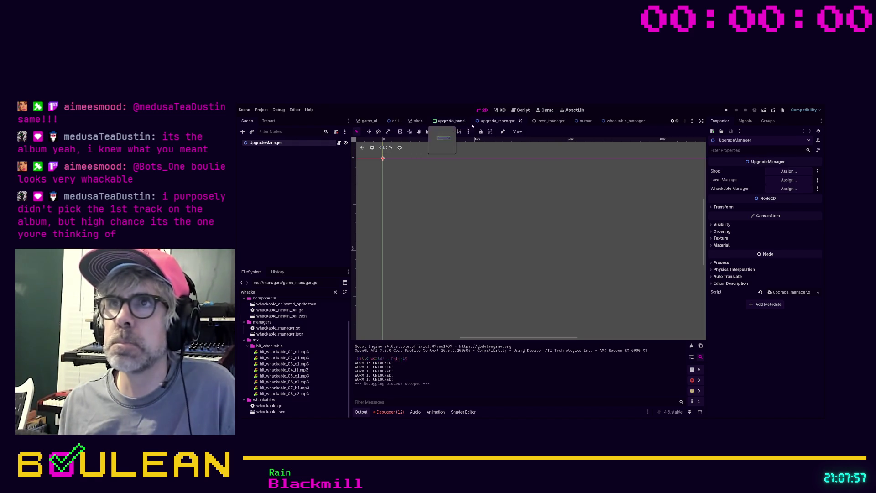
{"action": "scroll", "coordinate": [608, 170], "scroll_direction": "up", "scroll_amount": 3}
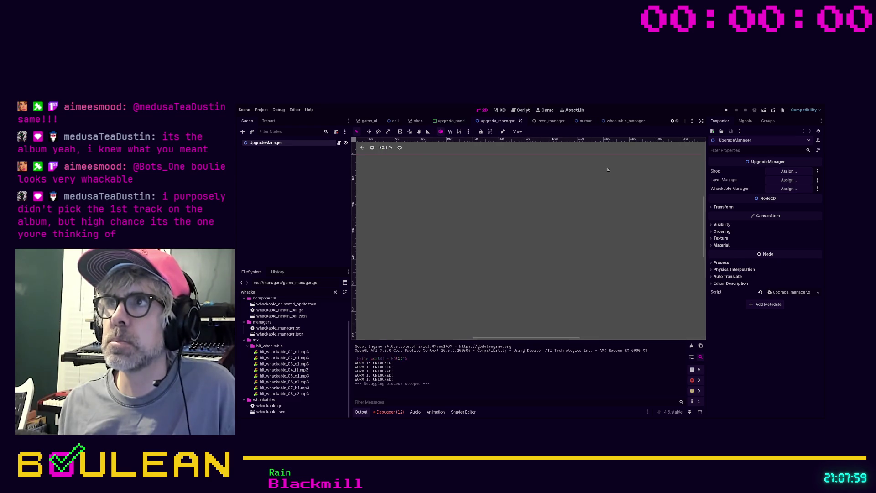
{"action": "left_click", "coordinate": [672, 121]}
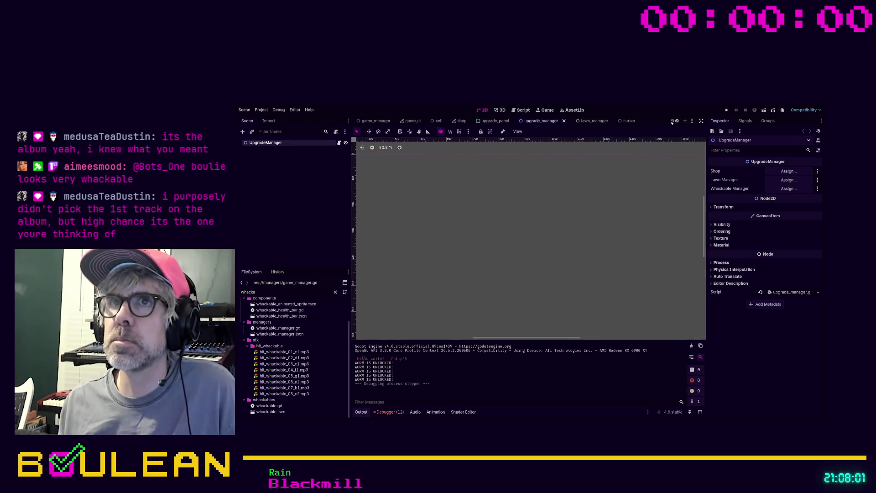
{"action": "left_click", "coordinate": [411, 121]}
{"action": "middle_click", "coordinate": [414, 121]}
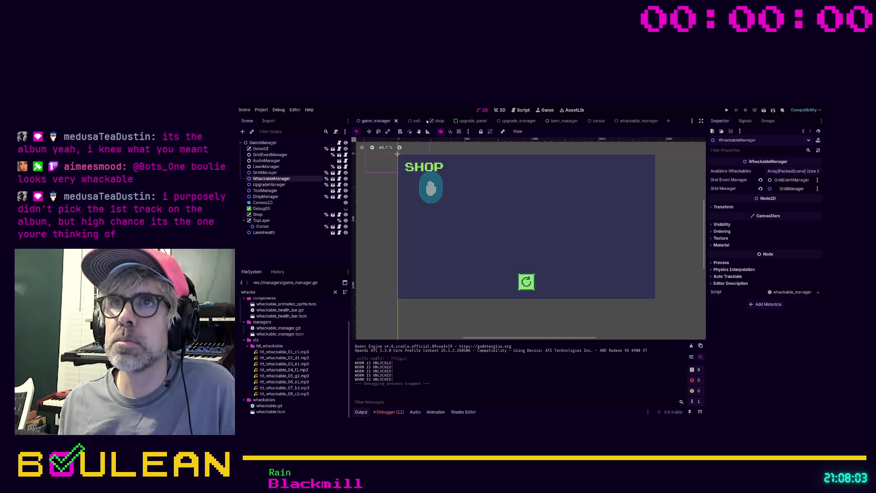
{"action": "left_click", "coordinate": [414, 121]}
{"action": "middle_click", "coordinate": [414, 121]}
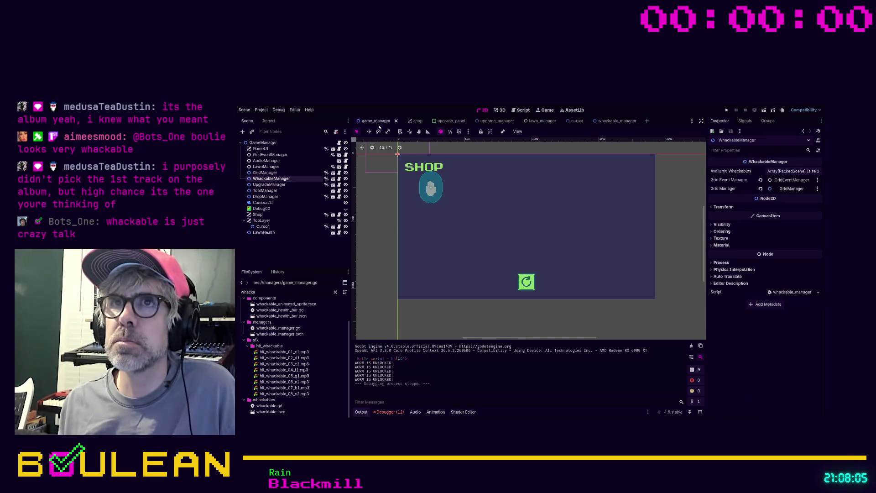
- Drag the WhackableManager node into UpgradeManager's Whackable Manager slot and save game_manager
{"action": "left_click", "coordinate": [264, 185]}
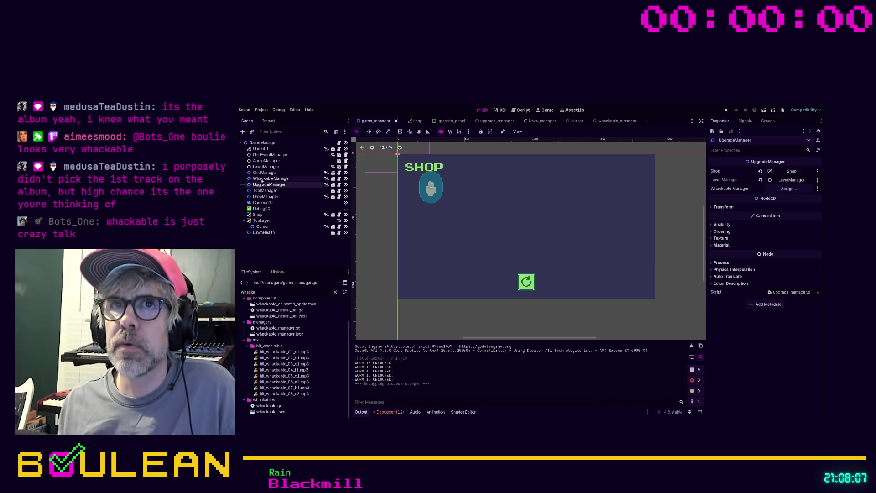
{"action": "left_click_drag", "start_coordinate": [263, 180], "coordinate": [770, 192]}
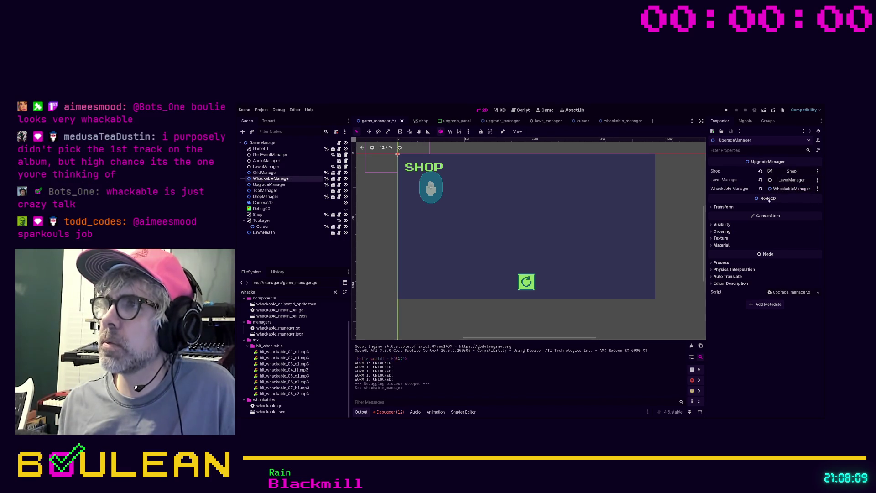
{"action": "key", "text": "ctrl+s"}
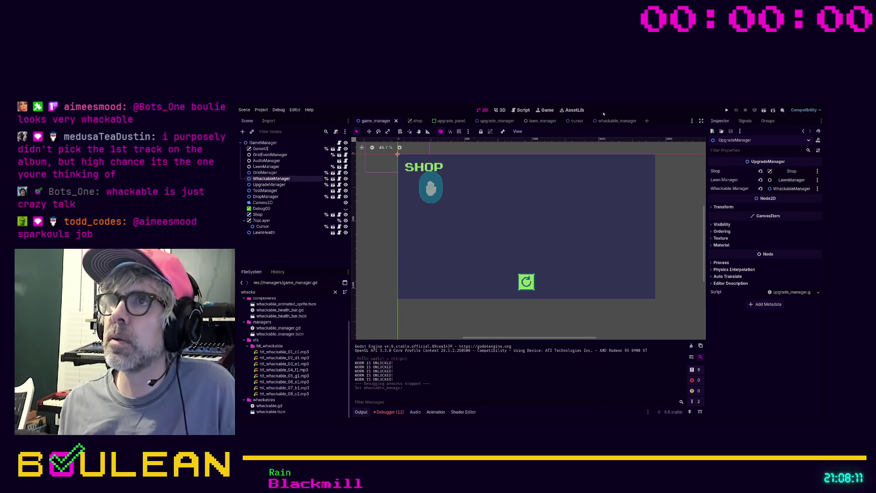
{"action": "left_click", "coordinate": [523, 110]}
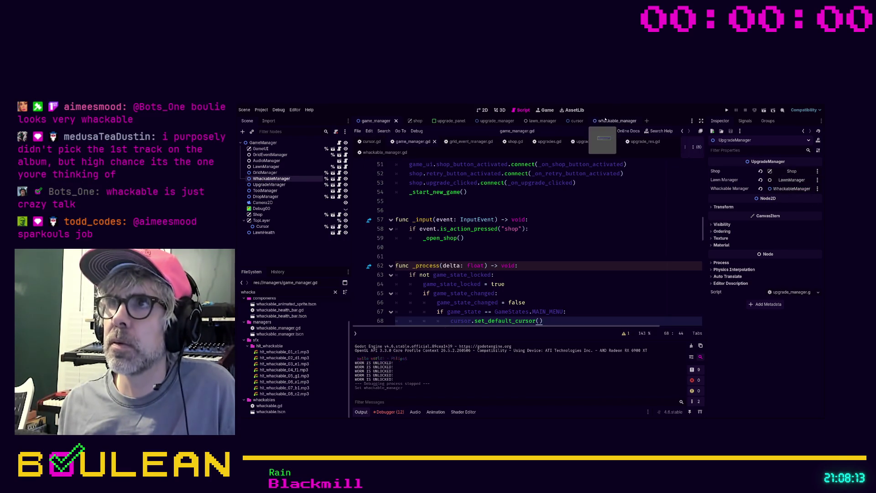
- Close the whackable_manager and cursor scene tabs
{"action": "left_click", "coordinate": [612, 121]}
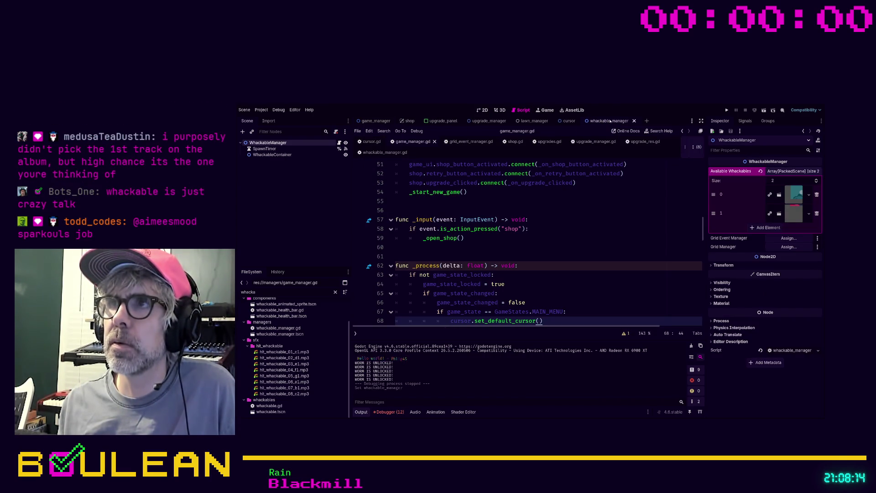
{"action": "left_click", "coordinate": [634, 121]}
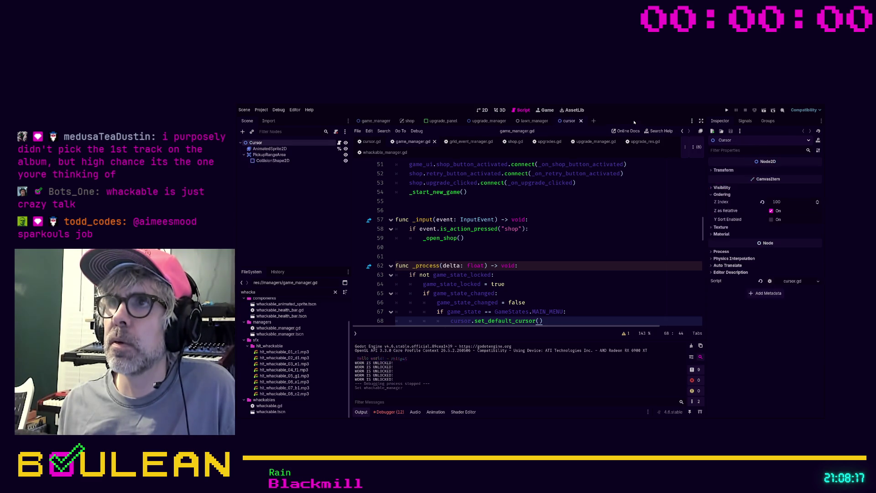
{"action": "left_click", "coordinate": [581, 121]}
{"action": "scroll", "coordinate": [548, 156], "scroll_direction": "down", "scroll_amount": 1}
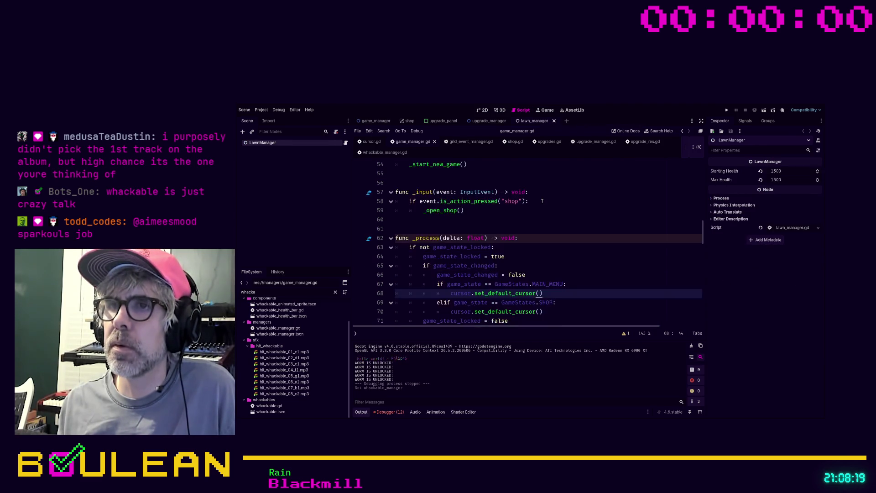
- Add a blank line after upgrade_manager.gd's match block, then select pass in whackable_manager.gd's _unlock_whackable
{"action": "left_click", "coordinate": [593, 142]}
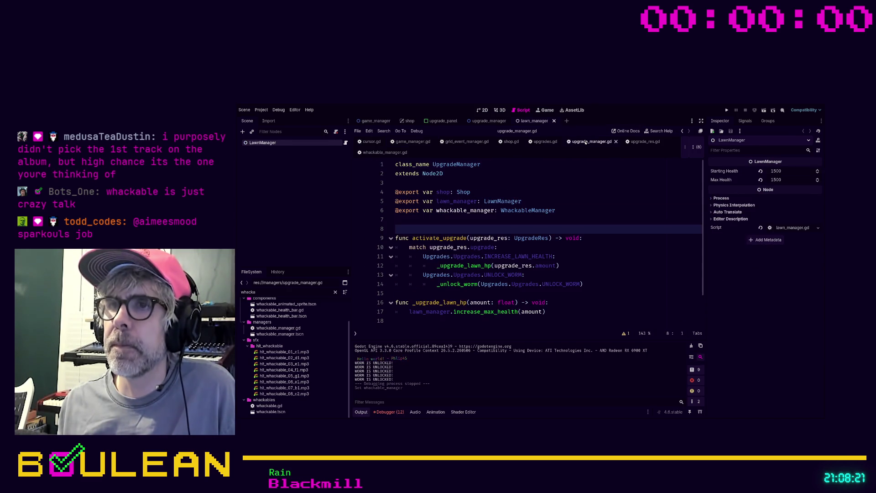
{"action": "left_click", "coordinate": [418, 293]}
{"action": "key", "text": "Return"}
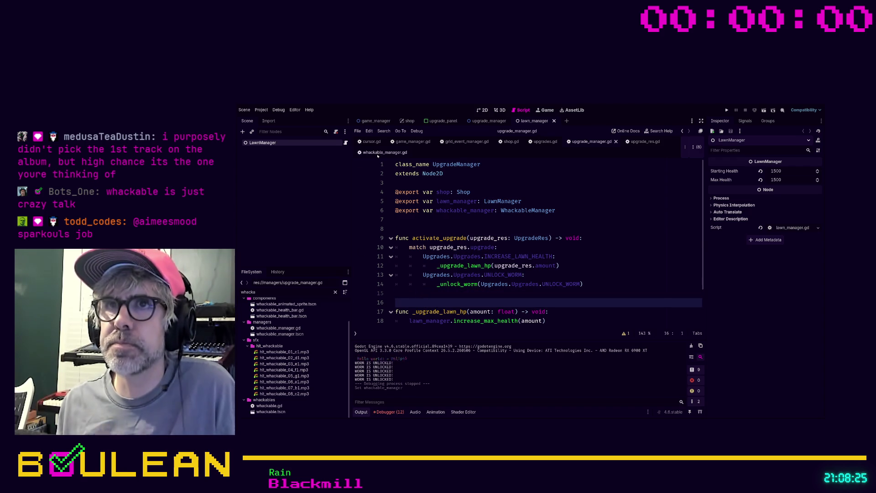
{"action": "left_click", "coordinate": [385, 152]}
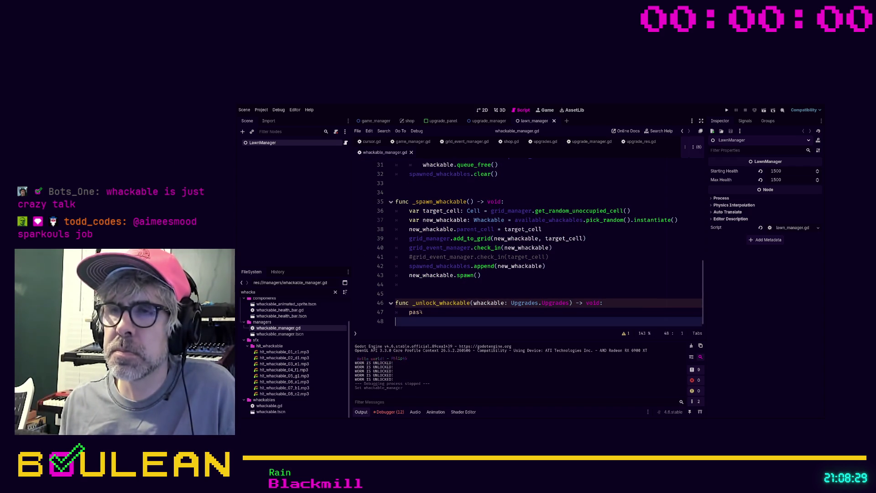
{"action": "double_click", "coordinate": [420, 312]}
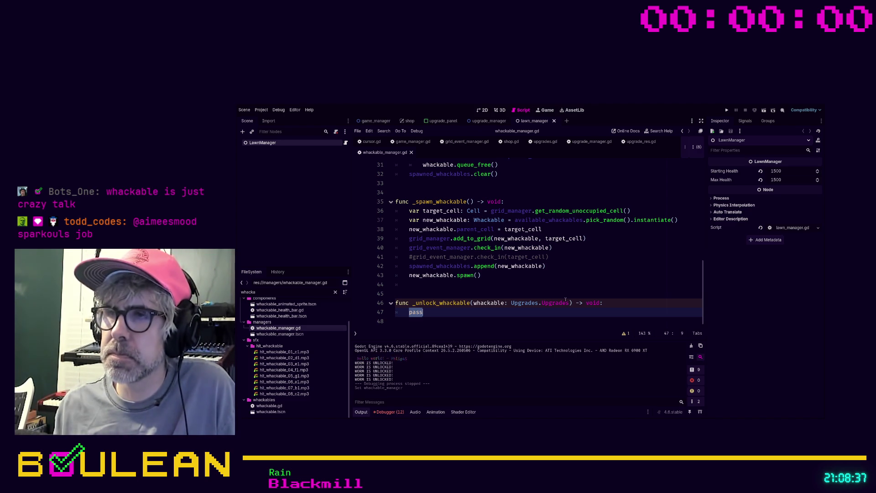
- Rename _unlock_whackable's parameter from whackable to upgrade
{"action": "left_click", "coordinate": [466, 313]}
{"action": "double_click", "coordinate": [466, 313]}
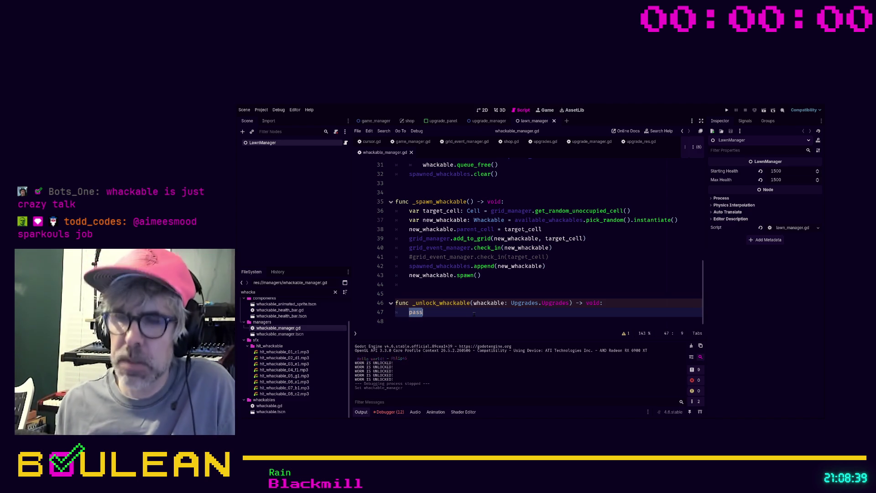
{"action": "type", "text": "if whac"}
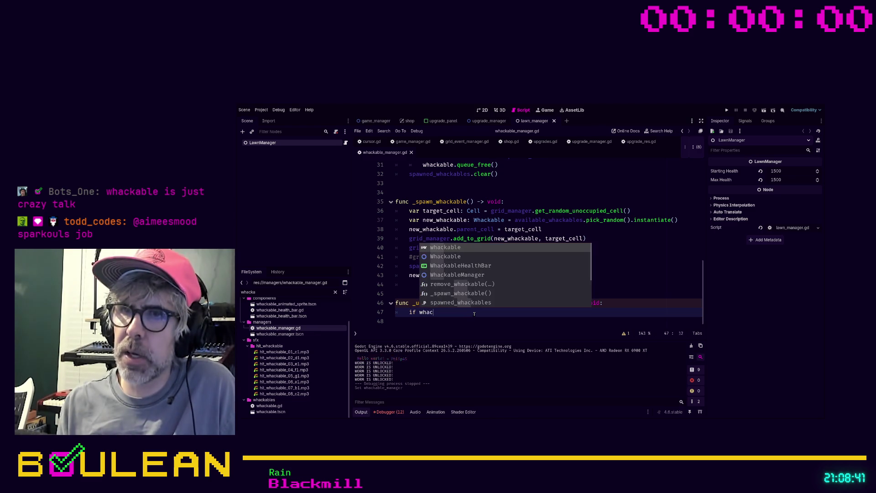
{"action": "key", "text": "BackSpace"}
{"action": "key", "text": "BackSpace"}
{"action": "key", "text": "BackSpace"}
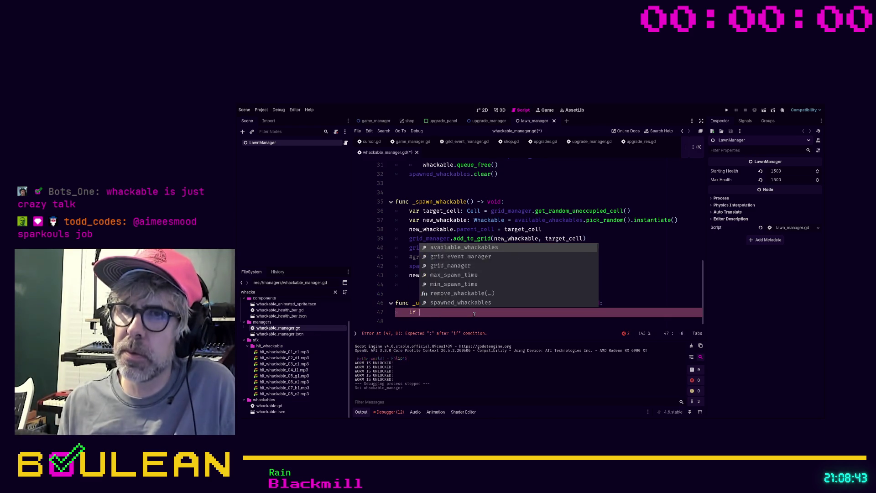
{"action": "double_click", "coordinate": [487, 304]}
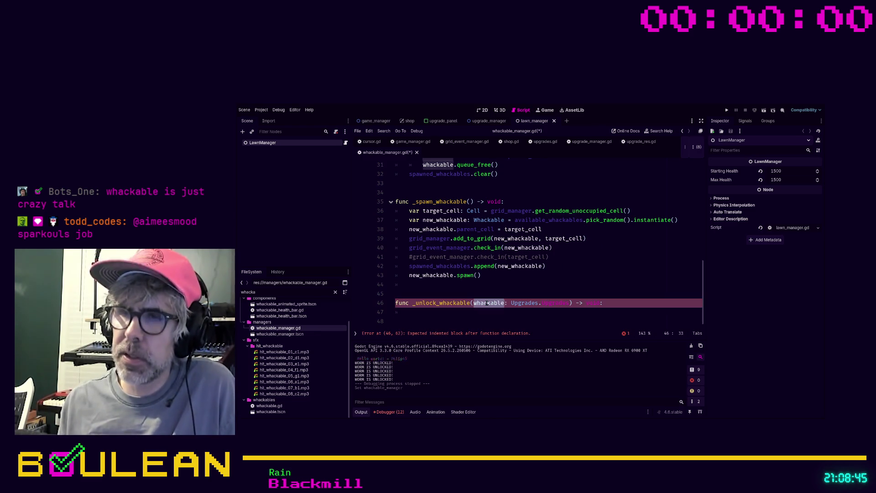
{"action": "type", "text": "upgrade"}
- Replace the body with 'match upgrade:' and an 'Upgrades.Upgrades.UNLOCK_WORM:' case
{"action": "key", "text": "Down"}
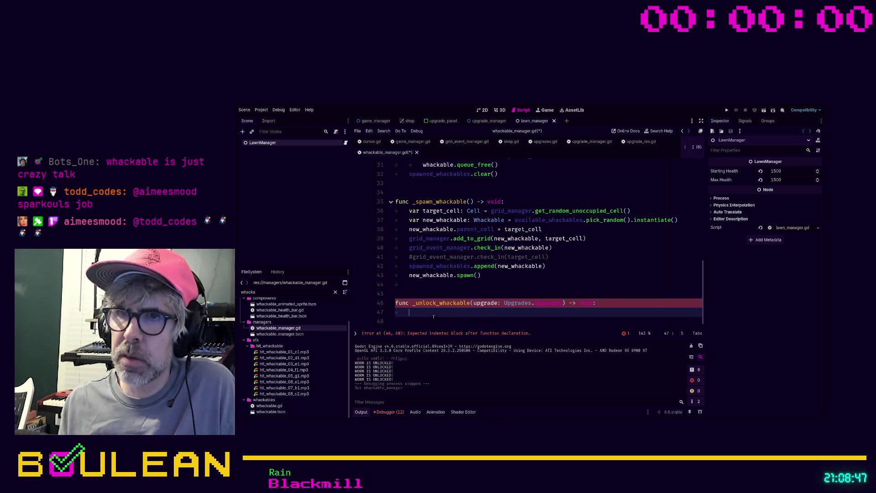
{"action": "type", "text": "if upgr"}
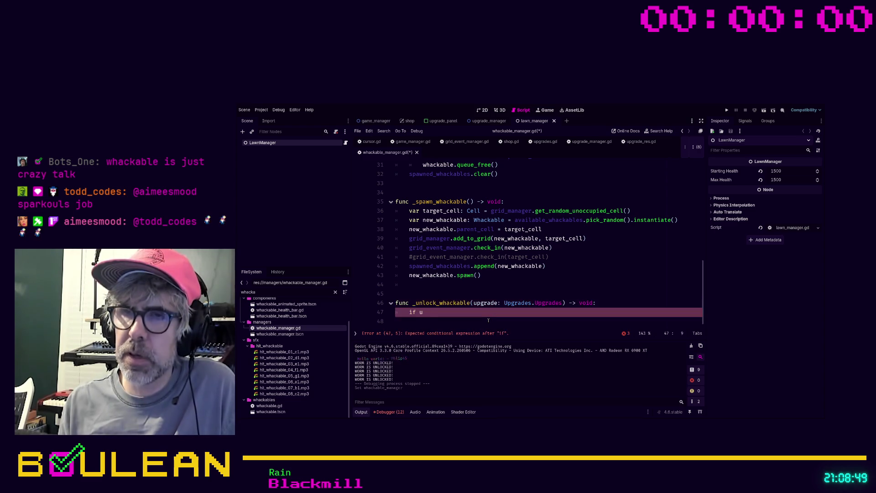
{"action": "type", "text": "ade"}
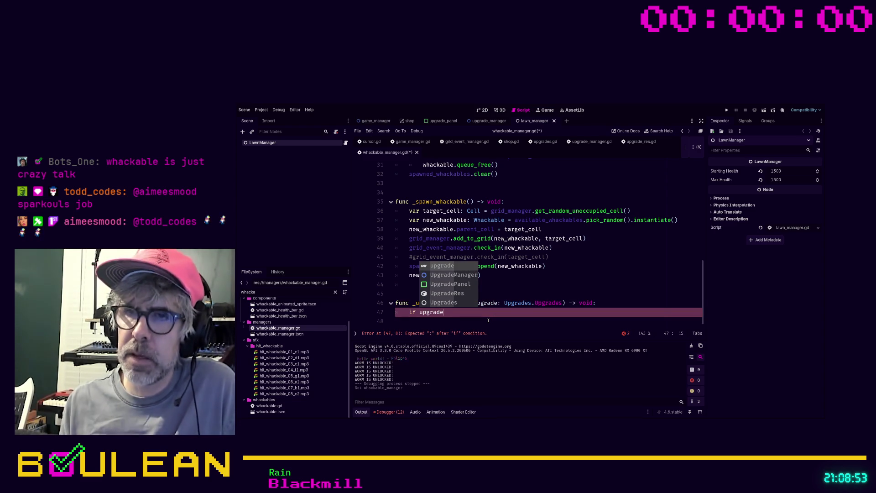
{"action": "key", "text": "BackSpace"}
{"action": "key", "text": "BackSpace"}
{"action": "key", "text": "BackSpace"}
{"action": "type", "text": "match upgrade"}
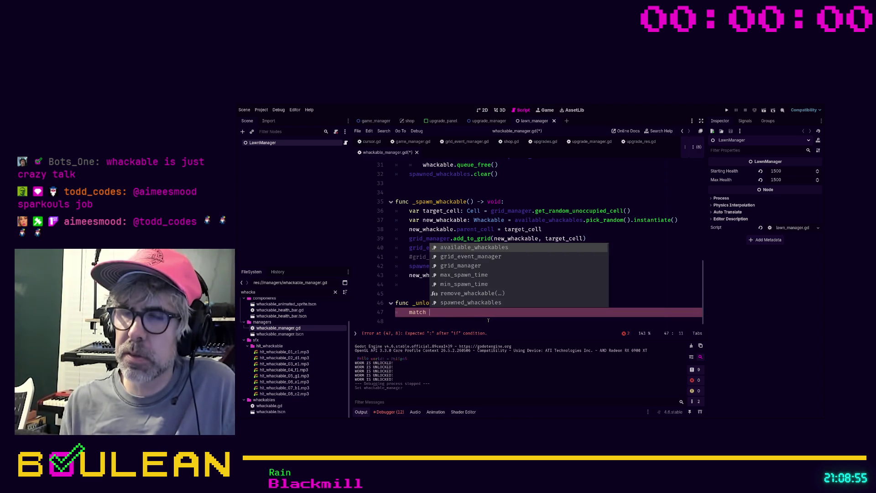
{"action": "type", "text": ":"}
{"action": "key", "text": "Return"}
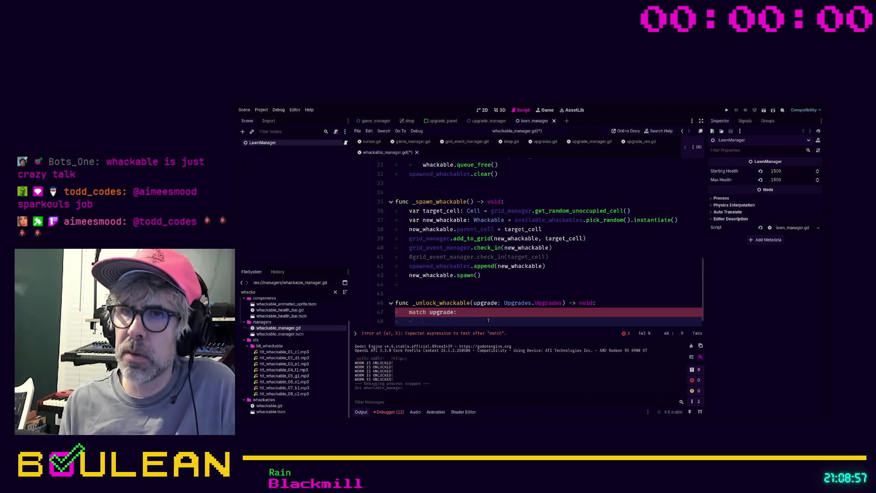
{"action": "type", "text": "Upgrades.Upgrades."}
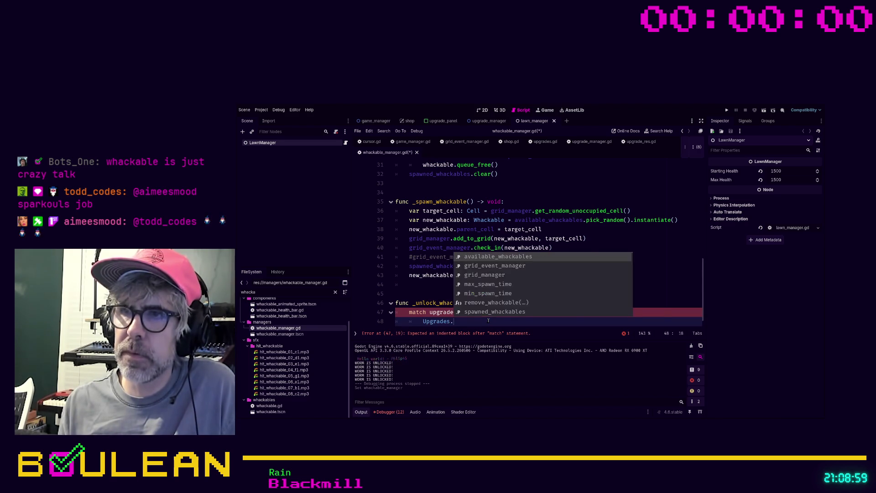
{"action": "type", "text": "UNLOCK_WORM:"}
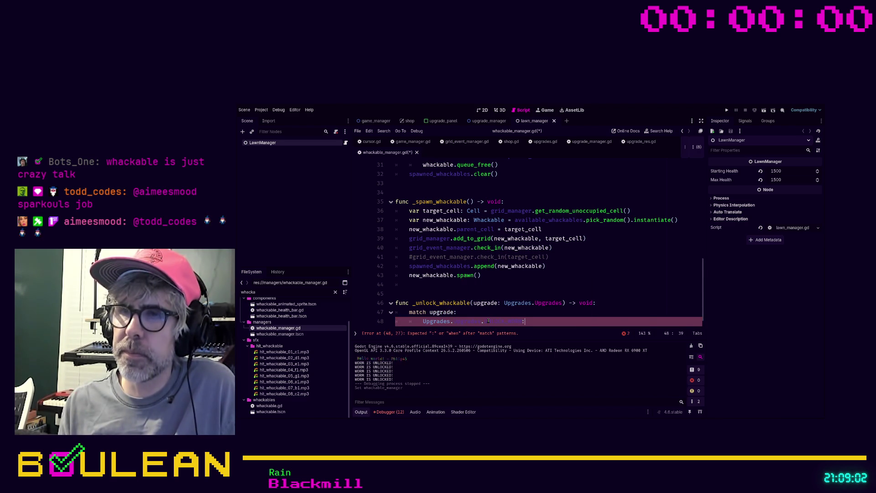
{"action": "key", "text": "Return"}
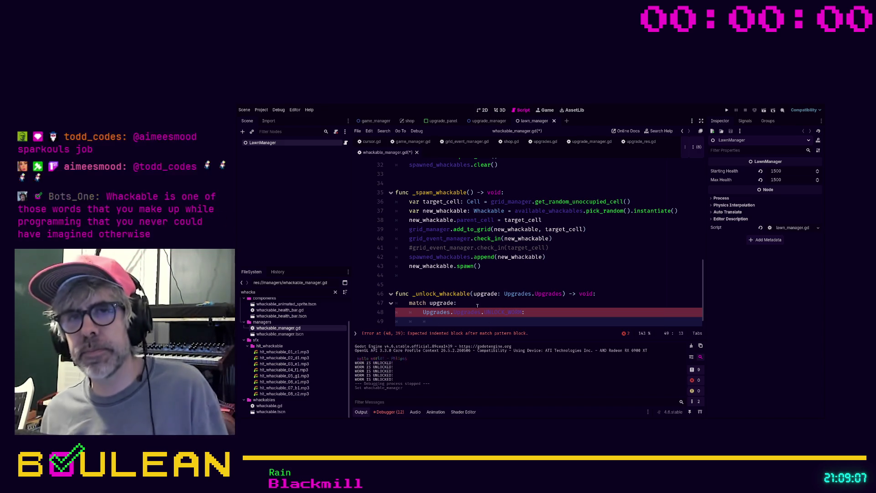
- Select the whackables folders and clear the FileSystem filter so all project files are listed
{"action": "scroll", "coordinate": [314, 342], "scroll_direction": "up", "scroll_amount": 2}
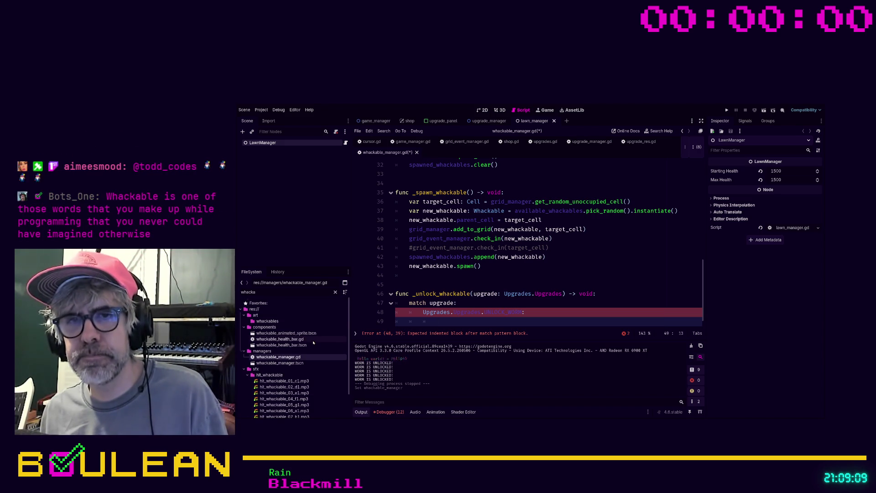
{"action": "scroll", "coordinate": [313, 342], "scroll_direction": "down", "scroll_amount": 2}
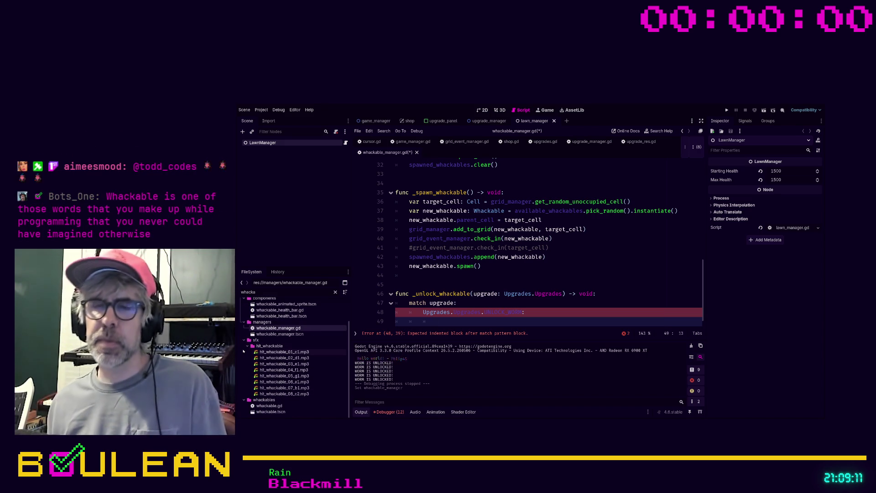
{"action": "scroll", "coordinate": [257, 333], "scroll_direction": "up", "scroll_amount": 2}
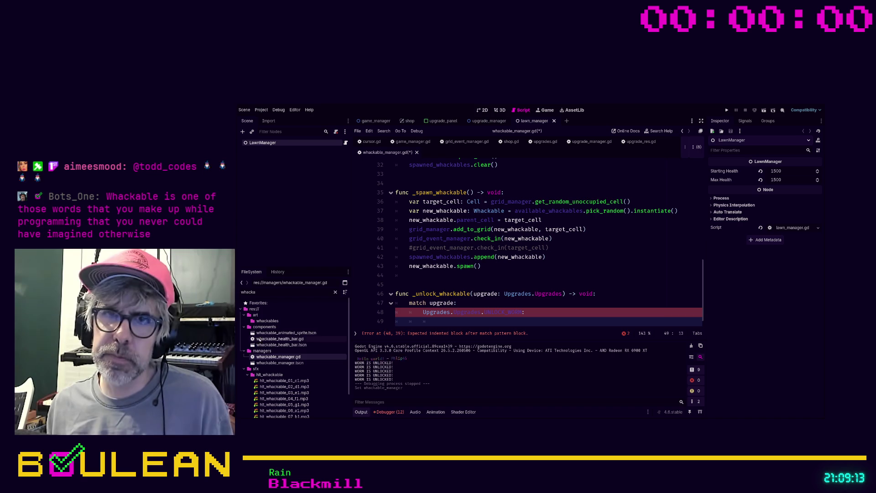
{"action": "left_click", "coordinate": [246, 321]}
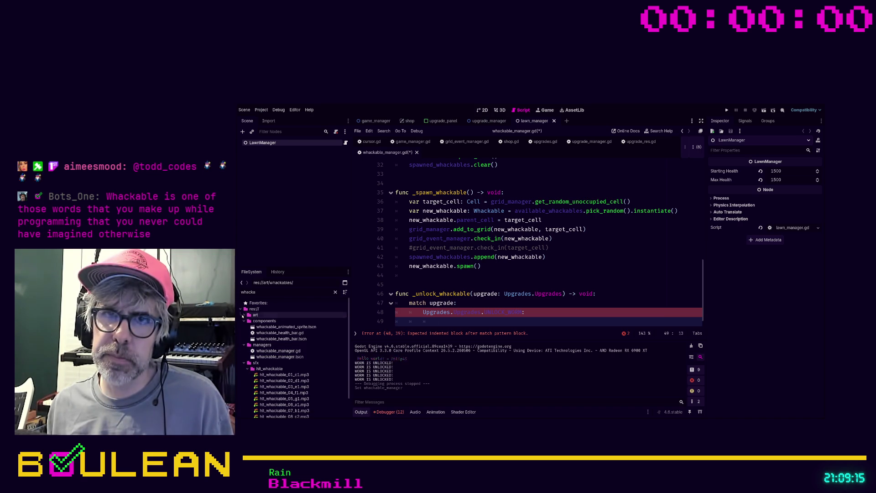
{"action": "scroll", "coordinate": [269, 334], "scroll_direction": "down", "scroll_amount": 2}
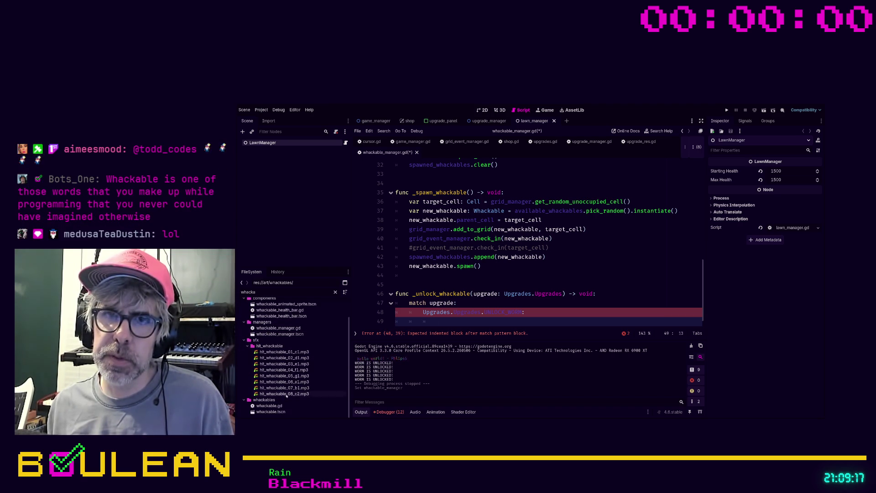
{"action": "left_click", "coordinate": [264, 400]}
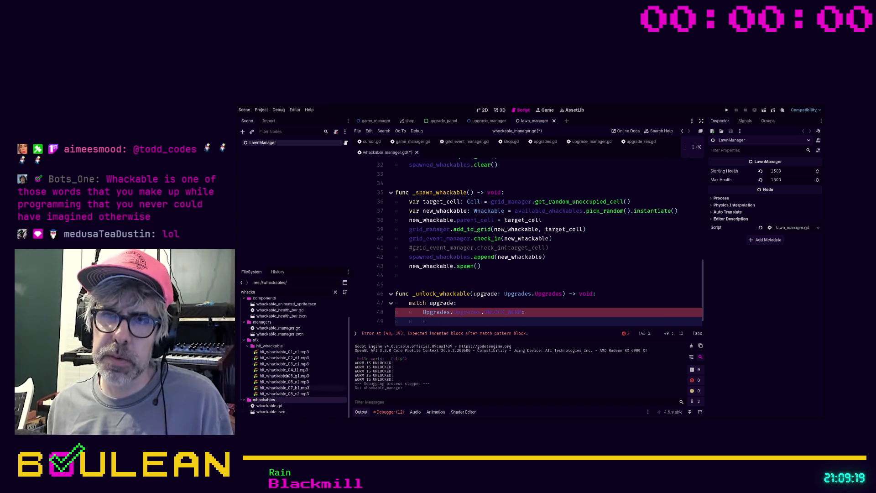
{"action": "left_click", "coordinate": [335, 292]}
{"action": "scroll", "coordinate": [313, 339], "scroll_direction": "down", "scroll_amount": 1}
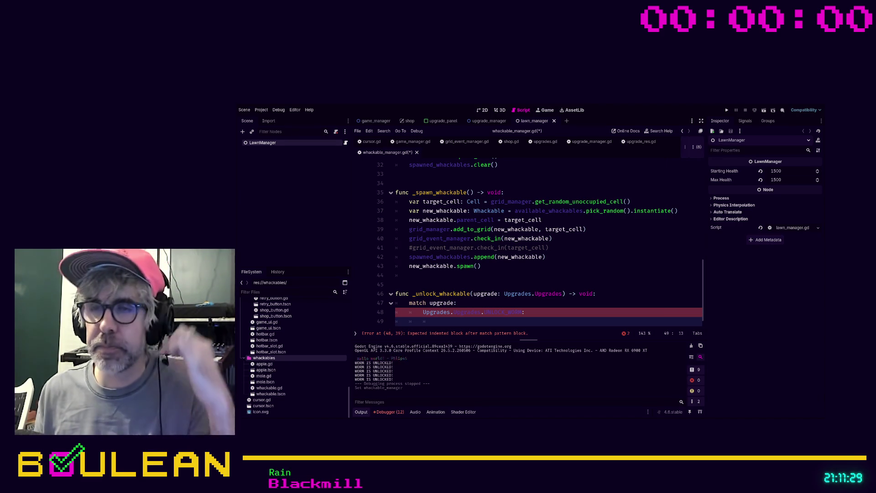
{"action": "key", "text": "Return"}
- Type pass on a new line under the UNLOCK_WORM case and save the script with Ctrl+S
{"action": "left_click", "coordinate": [544, 302]}
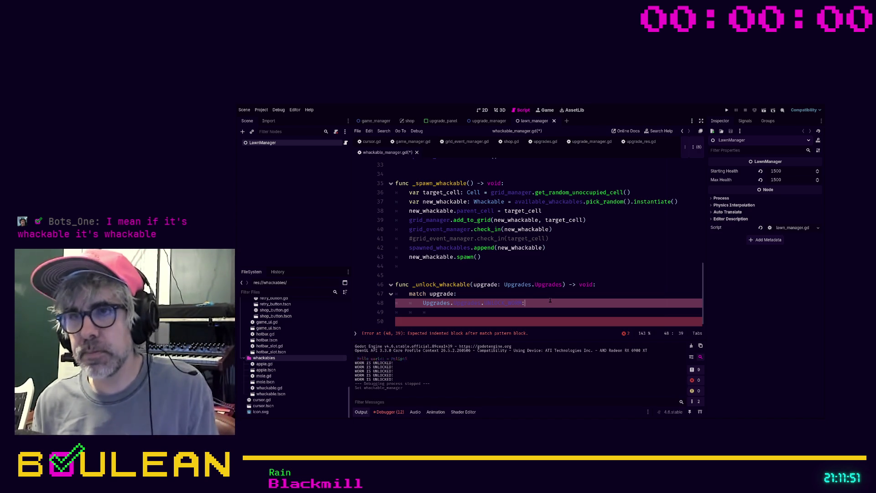
{"action": "key", "text": "Return"}
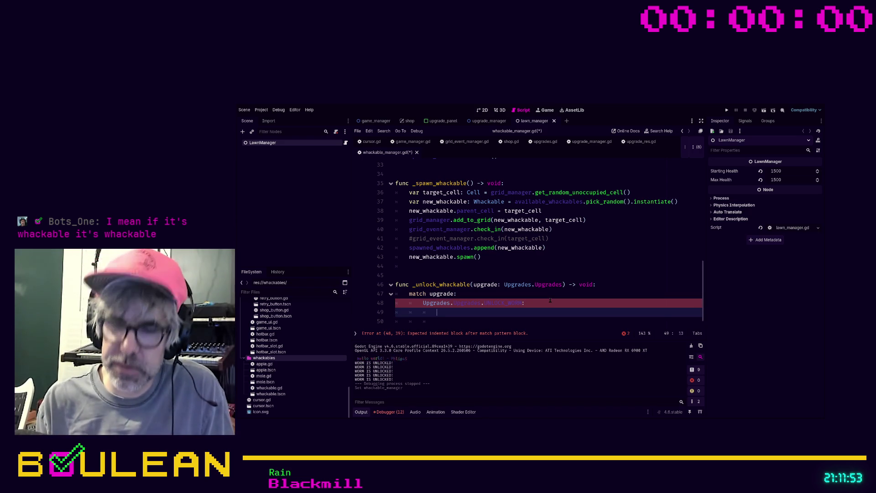
{"action": "type", "text": "pass"}
{"action": "left_click", "coordinate": [547, 311]}
{"action": "key", "text": "ctrl+s"}
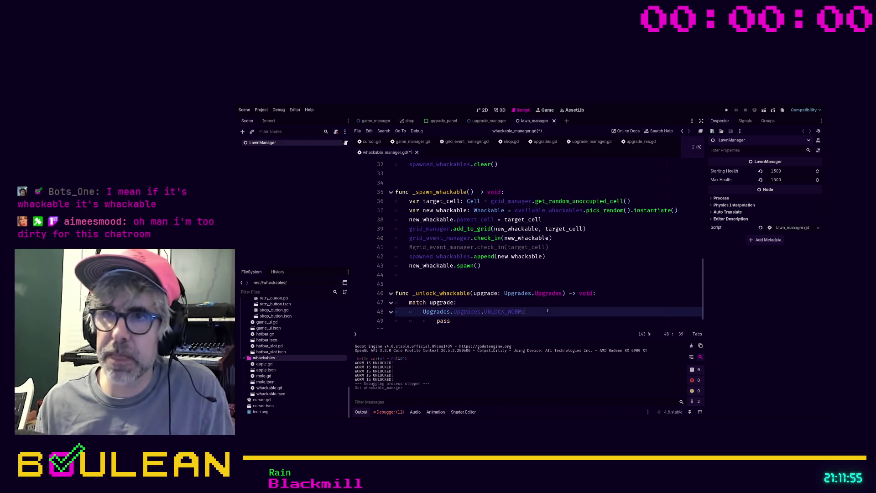
{"action": "scroll", "coordinate": [548, 311], "scroll_direction": "down", "scroll_amount": 1}
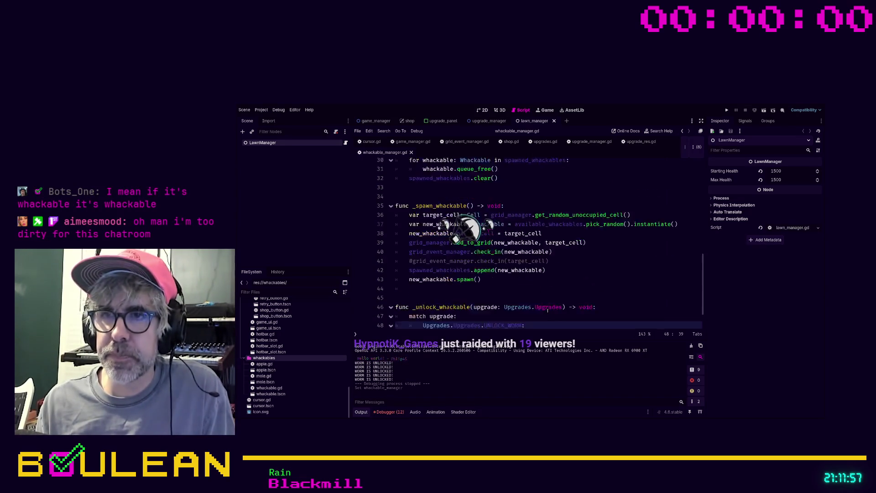
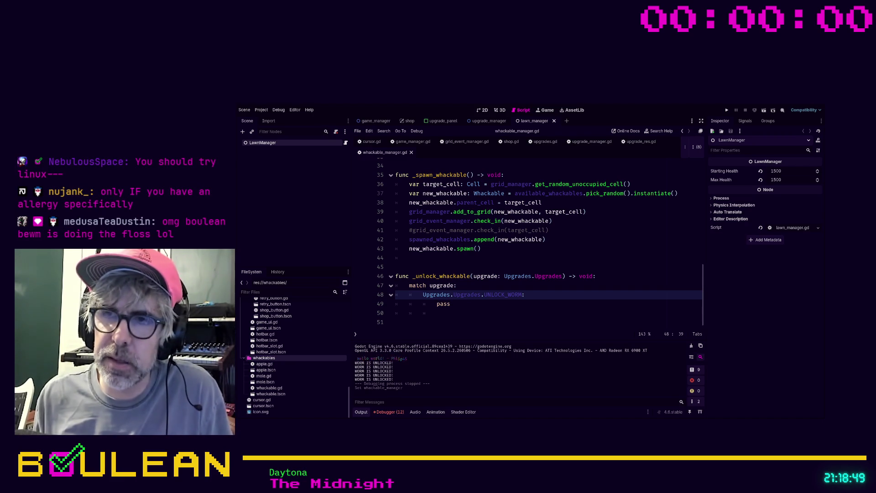
- Strip the leftover indentation from line 50 below the UNLOCK_WORM pass, then select pass
{"action": "left_click", "coordinate": [468, 304]}
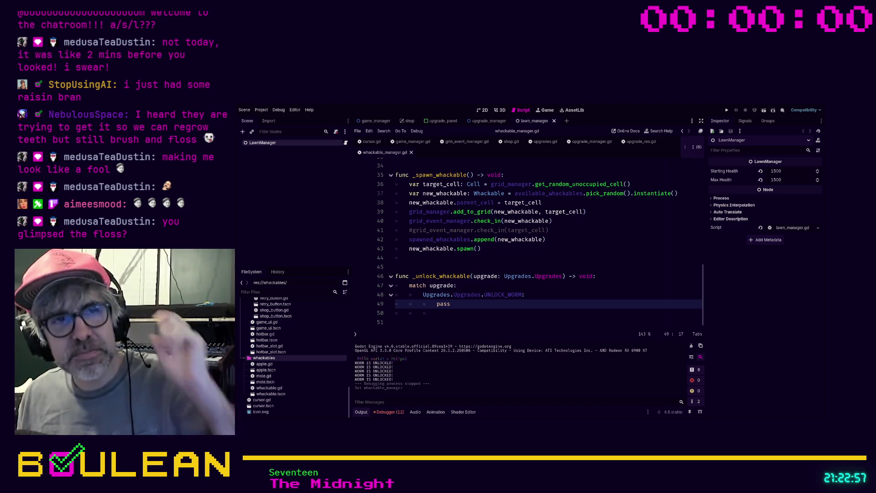
{"action": "left_click", "coordinate": [449, 314]}
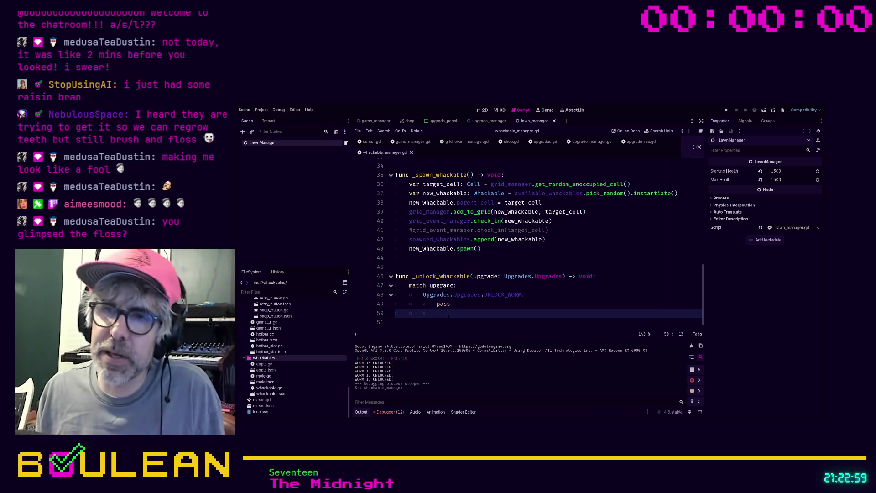
{"action": "key", "text": "shift+Home"}
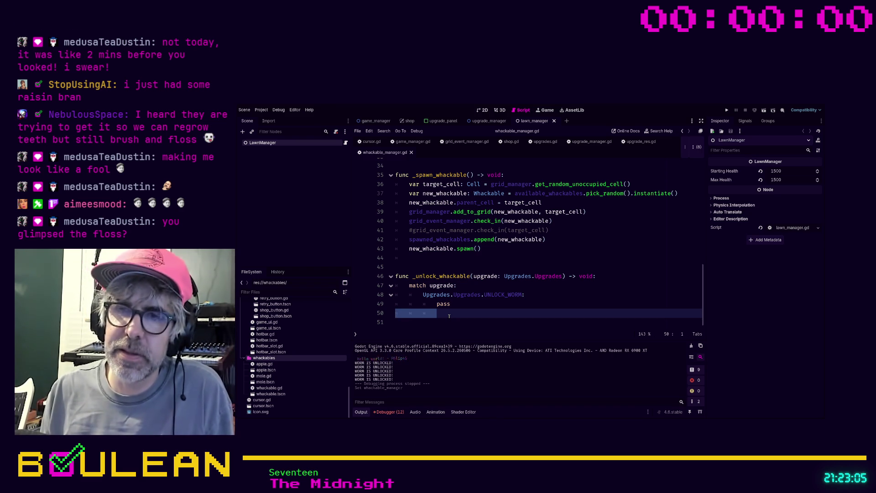
{"action": "key", "text": "BackSpace"}
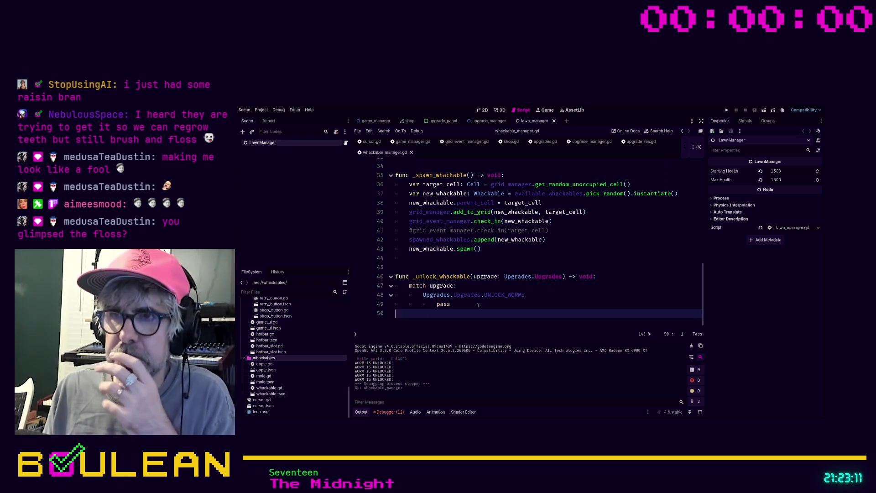
{"action": "double_click", "coordinate": [454, 304]}
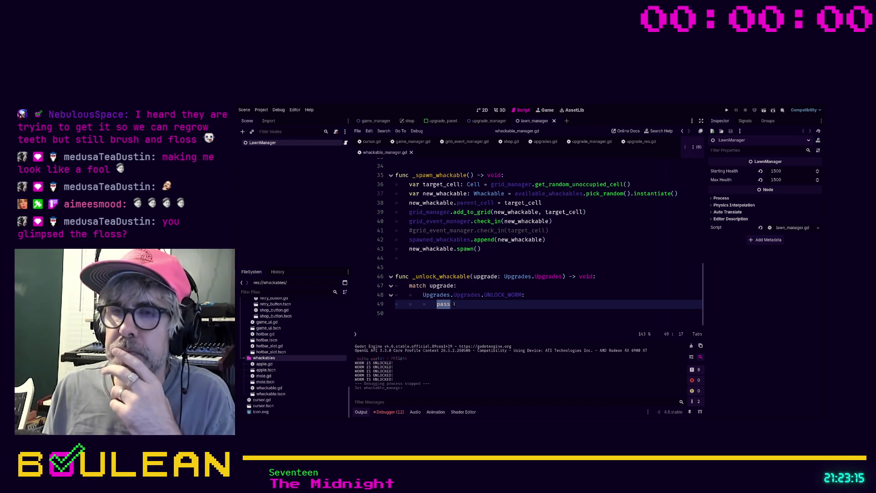
{"action": "scroll", "coordinate": [455, 302], "scroll_direction": "up", "scroll_amount": 10}
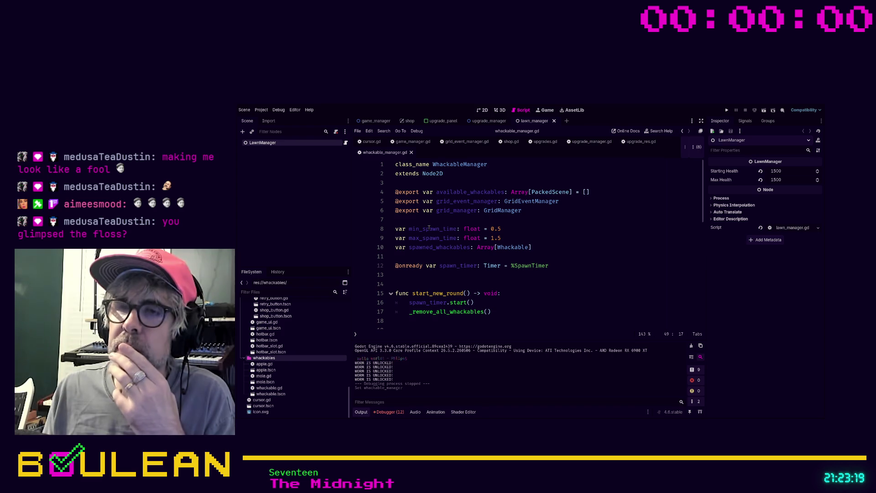
- Go to line 12 of whackable_manager.gd and launch the game for a test run
{"action": "scroll", "coordinate": [431, 231], "scroll_direction": "down", "scroll_amount": 2}
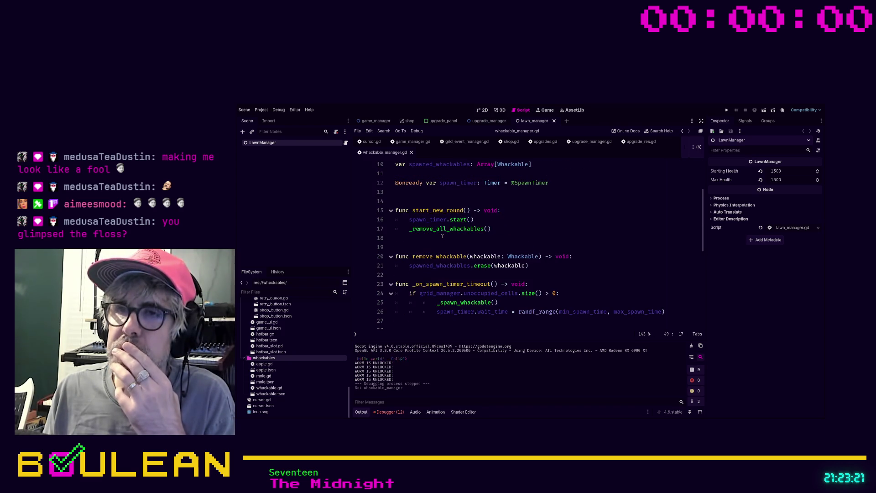
{"action": "scroll", "coordinate": [442, 236], "scroll_direction": "up", "scroll_amount": 1}
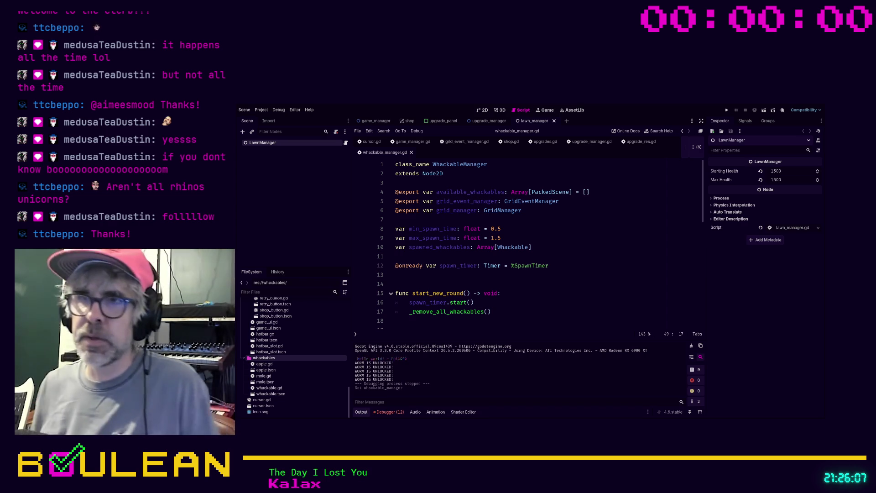
{"action": "left_click", "coordinate": [556, 265]}
{"action": "key", "text": "F5"}
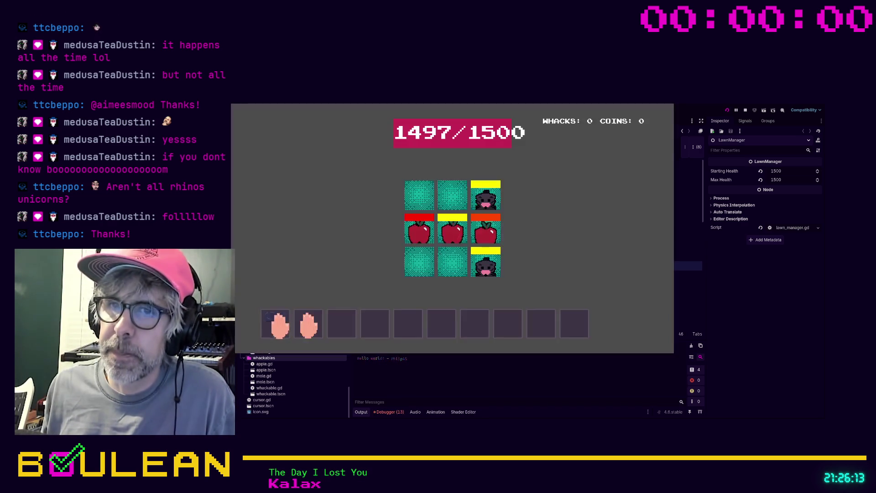
- Whack apples and moles across the 3x3 grid to earn coins, then stop the game
{"action": "left_click", "coordinate": [419, 261]}
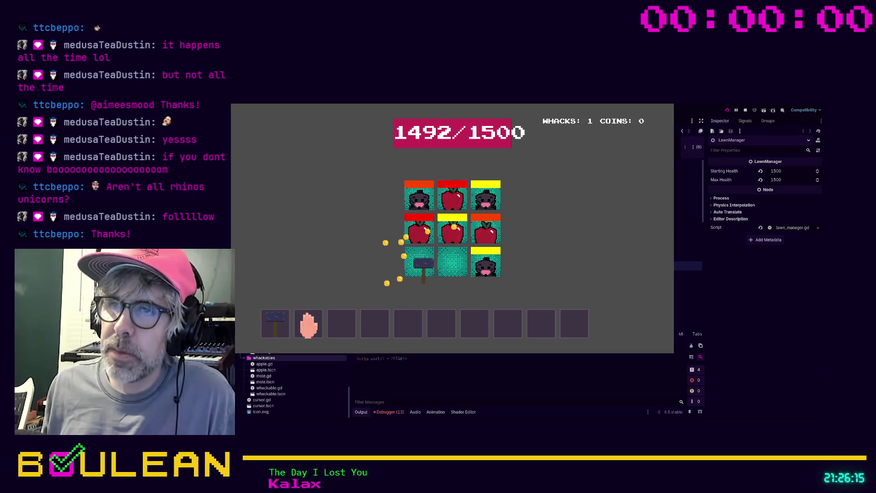
{"action": "left_click", "coordinate": [416, 228]}
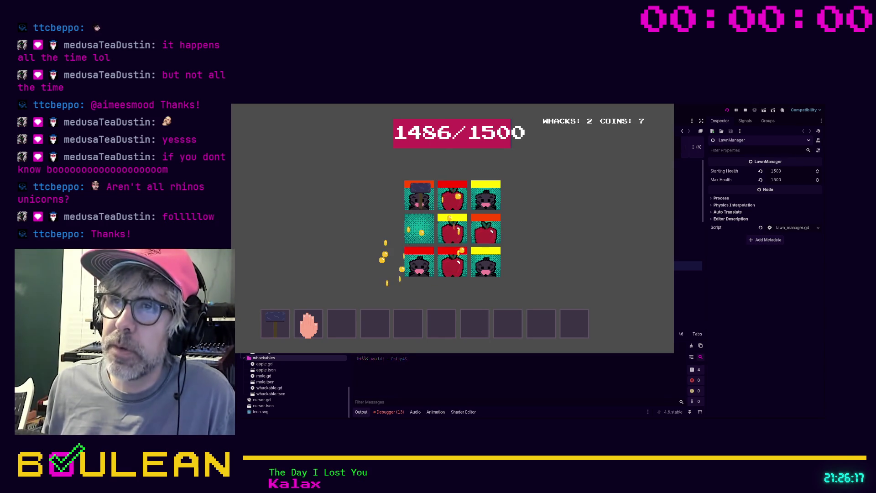
{"action": "left_click", "coordinate": [419, 192]}
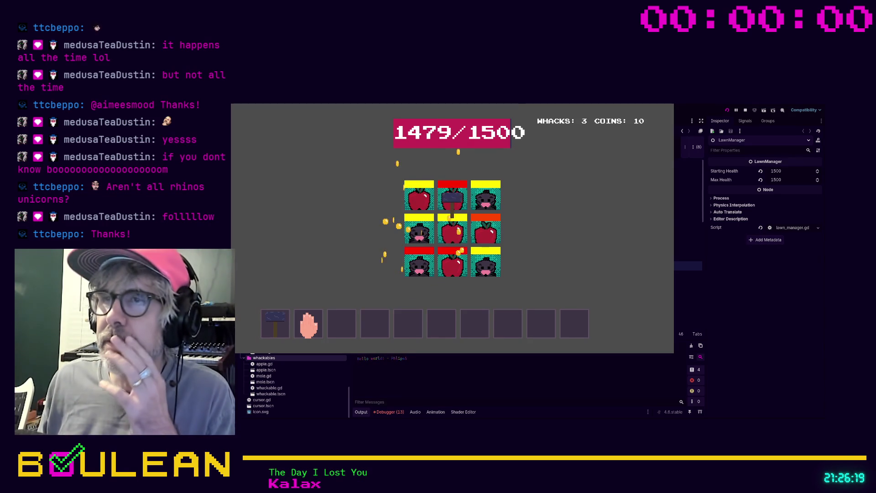
{"action": "left_click", "coordinate": [452, 199]}
{"action": "left_click", "coordinate": [486, 194]}
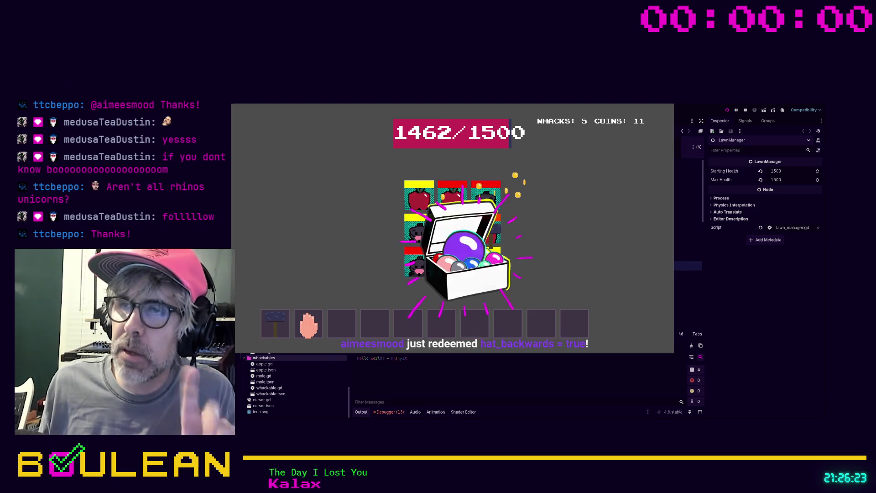
{"action": "left_click", "coordinate": [485, 228]}
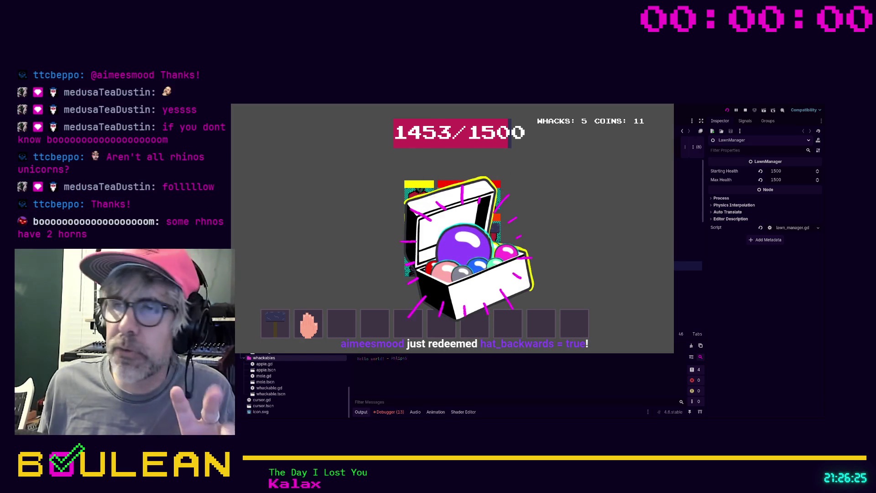
{"action": "left_click", "coordinate": [452, 229]}
{"action": "left_click", "coordinate": [454, 261]}
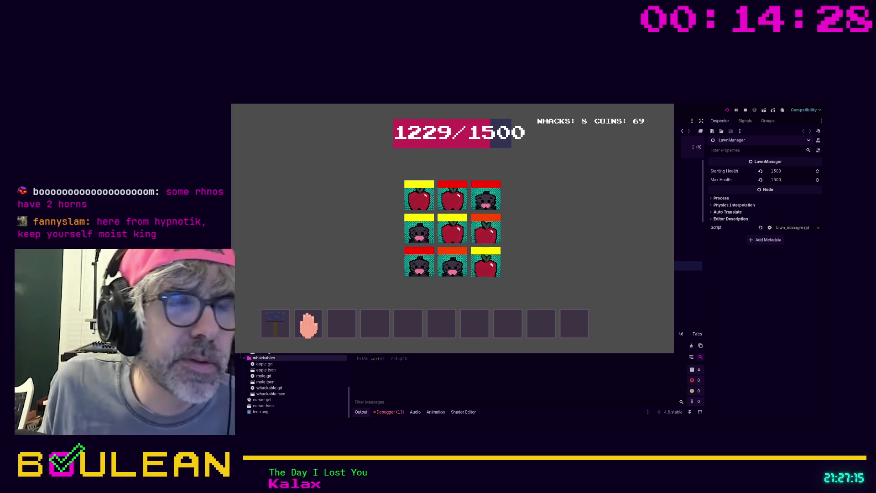
{"action": "left_click", "coordinate": [484, 254]}
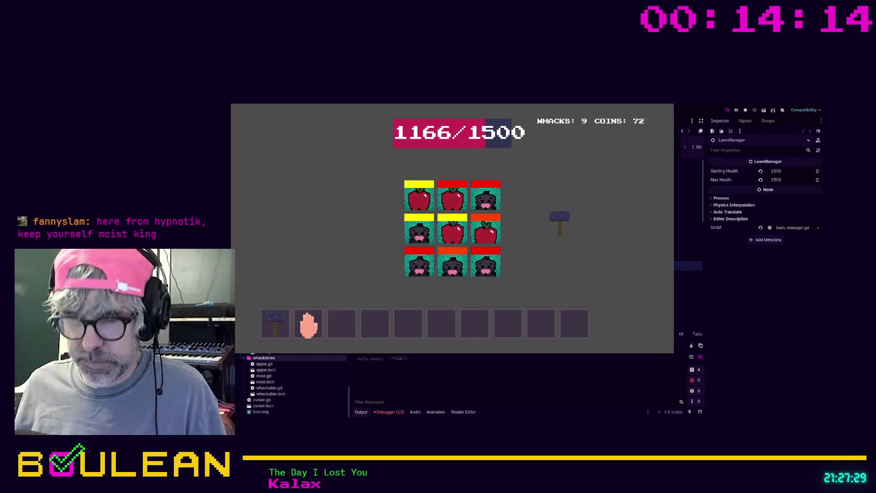
{"action": "key", "text": "F8"}
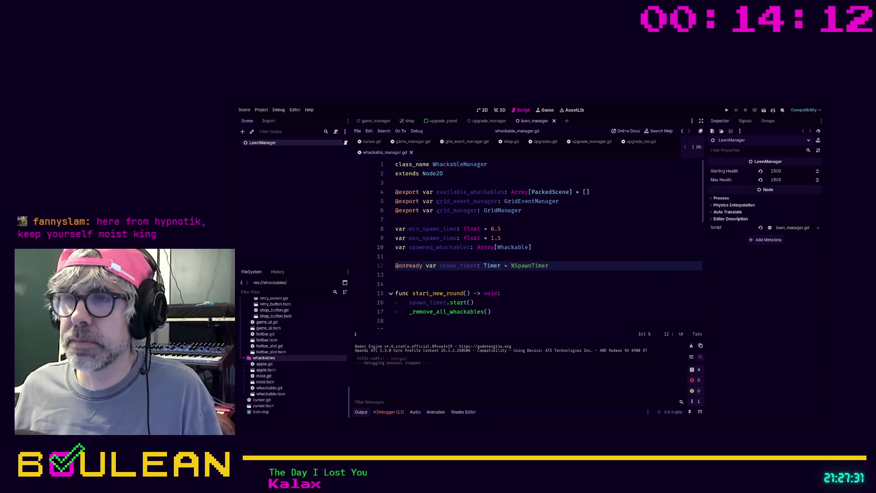
- Place the caret on blank lines 13, 14 and 19 of whackable_manager.gd, then run the project
{"action": "left_click", "coordinate": [521, 276]}
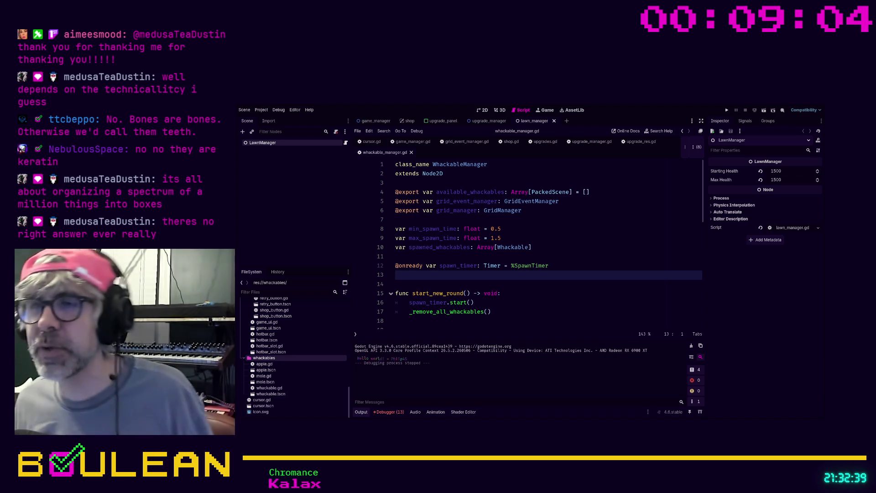
{"action": "left_click", "coordinate": [494, 283]}
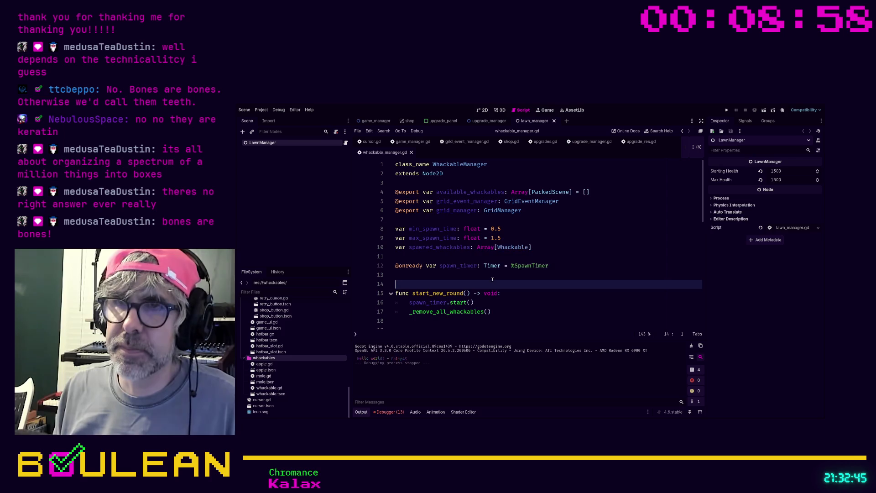
{"action": "scroll", "coordinate": [493, 279], "scroll_direction": "down", "scroll_amount": 2}
{"action": "left_click", "coordinate": [493, 274]}
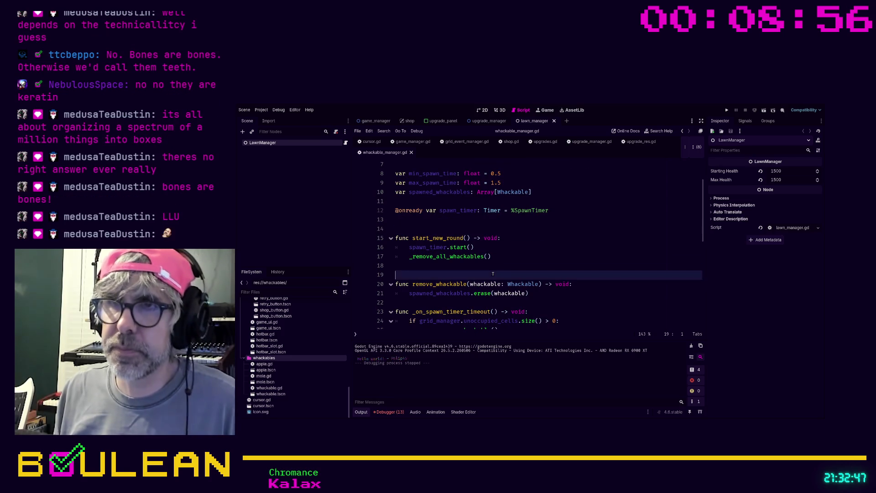
{"action": "key", "text": "F5"}
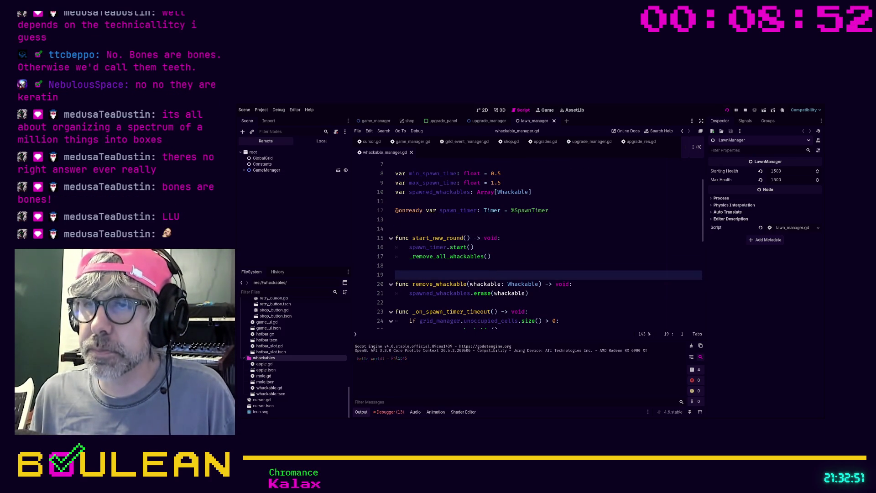
- Confirm the in-game shop offers Unlock Worm, then stop the game and return to the script
{"action": "key", "text": "F5"}
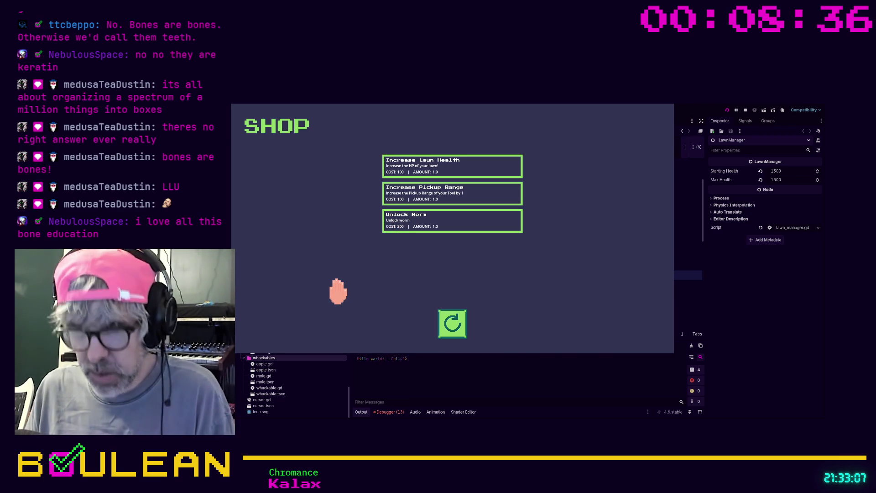
{"action": "key", "text": "F8"}
{"action": "key", "text": "Up"}
{"action": "scroll", "coordinate": [531, 263], "scroll_direction": "down", "scroll_amount": 2}
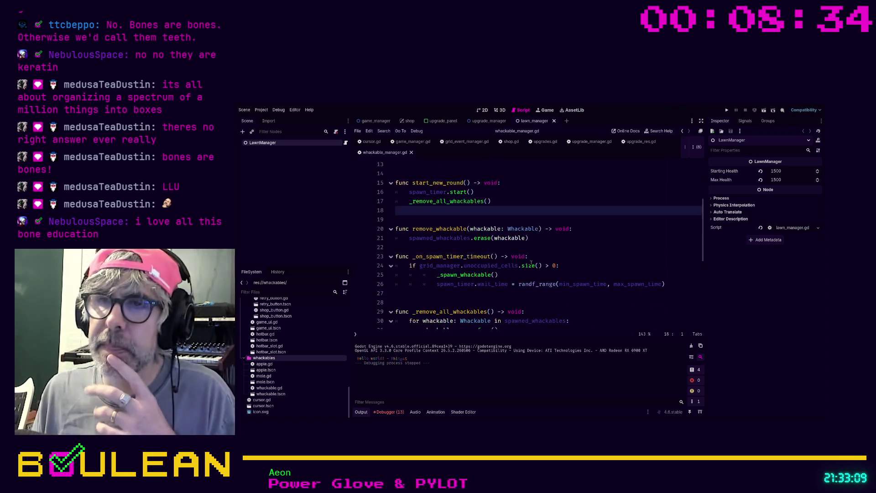
- Switch via upgrade_res.gd to upgrade_manager.gd and select pass in _unlock_worm on line 22
{"action": "scroll", "coordinate": [530, 263], "scroll_direction": "down", "scroll_amount": 7}
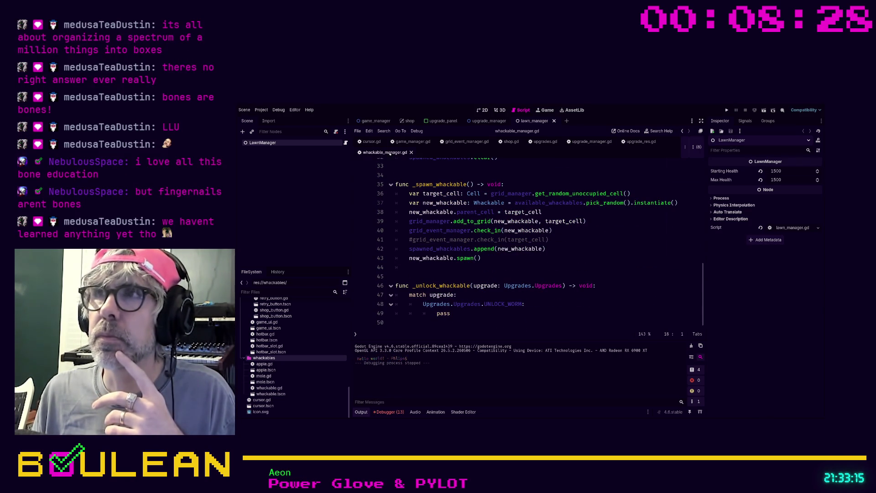
{"action": "left_click", "coordinate": [639, 143]}
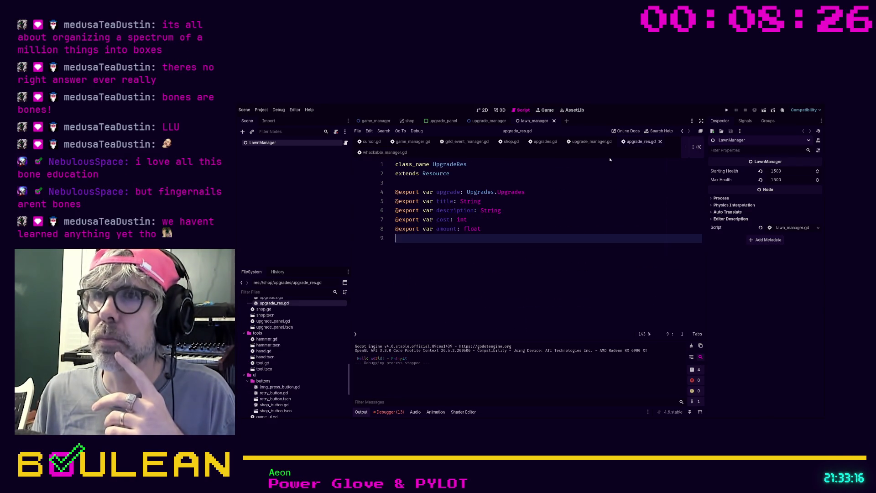
{"action": "left_click", "coordinate": [583, 144]}
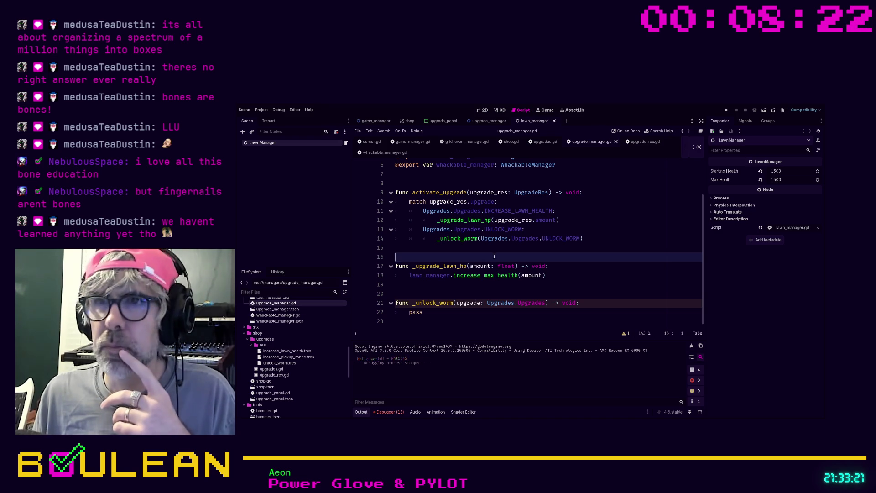
{"action": "double_click", "coordinate": [422, 312]}
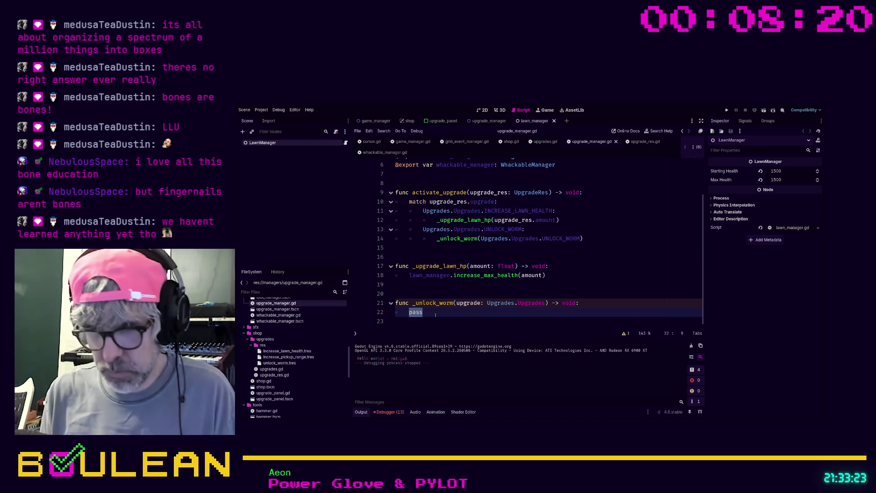
- Replace pass with print("UNLOCK WORM") and test-run the game to see the message logged
{"action": "type", "text": "print(\"UNLOCK WORM"}
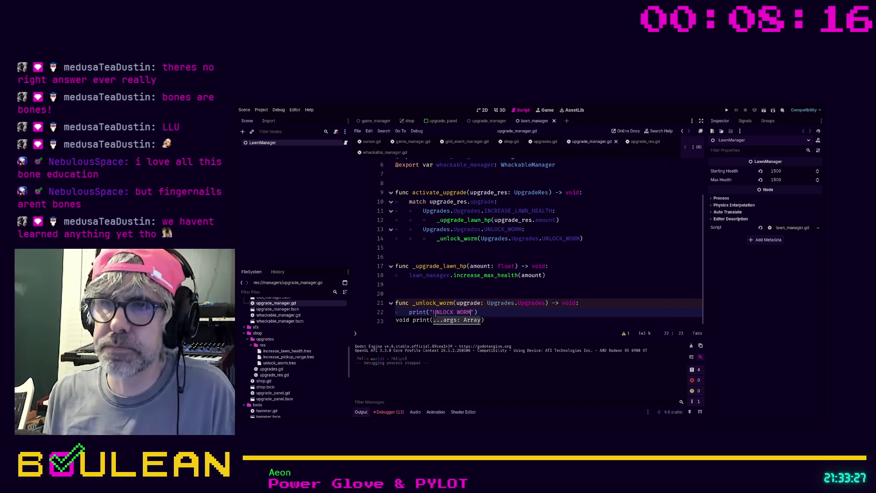
{"action": "key", "text": "F5"}
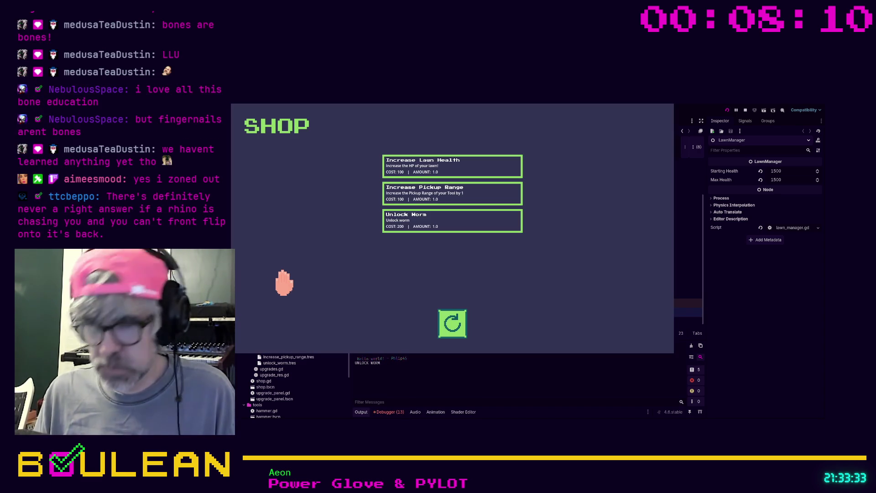
{"action": "key", "text": "F8"}
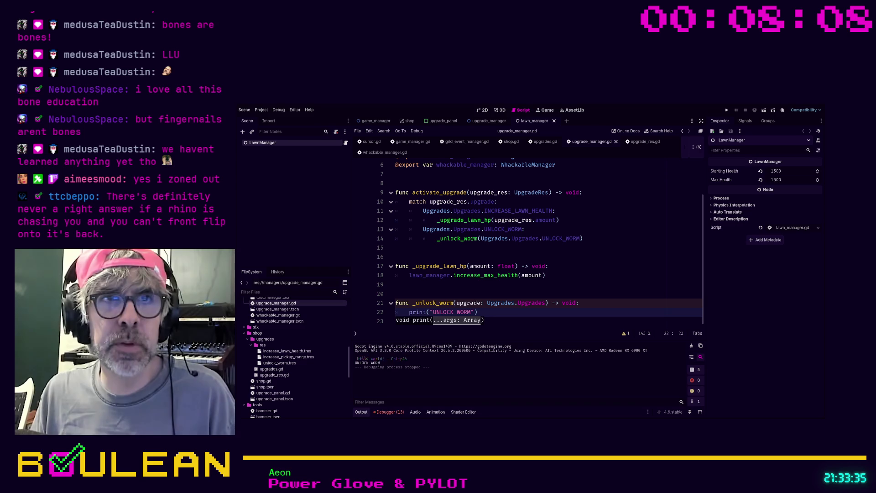
{"action": "left_click", "coordinate": [515, 323]}
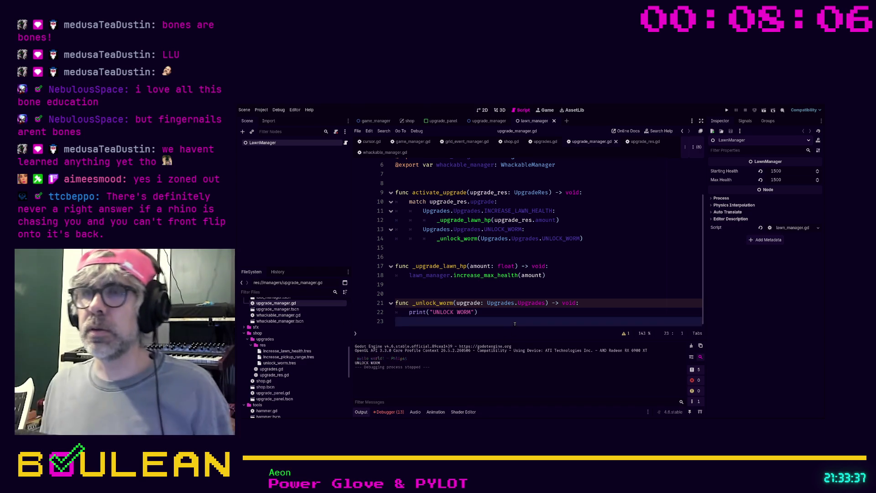
{"action": "scroll", "coordinate": [515, 323], "scroll_direction": "up", "scroll_amount": 2}
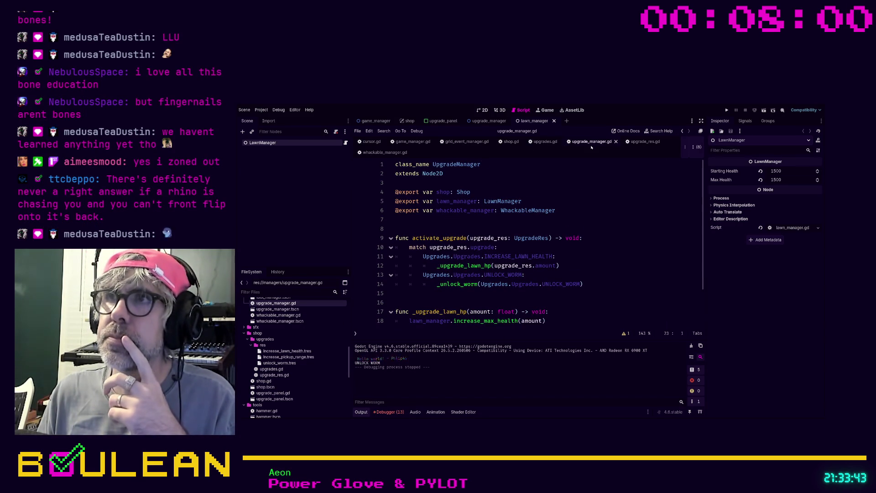
- In whackable_manager.gd, delete the commented-out check_in line 41, undo that, and save
{"action": "left_click", "coordinate": [385, 153]}
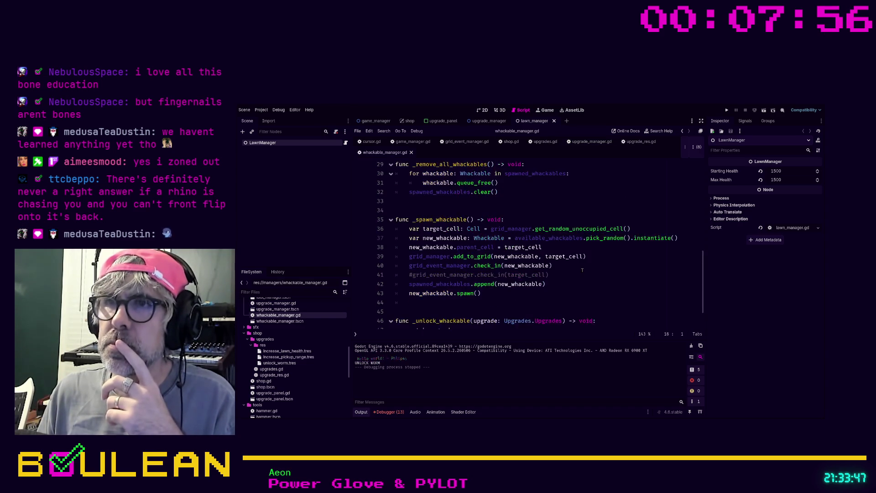
{"action": "left_click", "coordinate": [581, 271]}
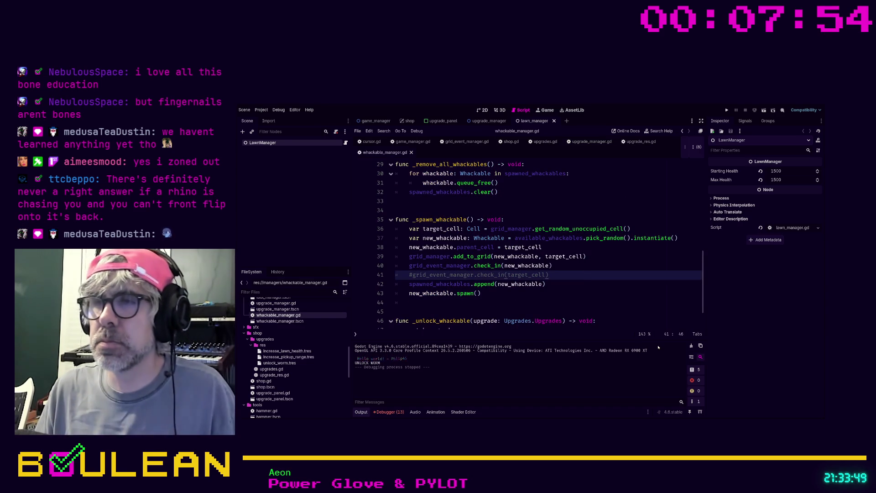
{"action": "key", "text": "shift+Home"}
{"action": "key", "text": "shift+Home"}
{"action": "key", "text": "BackSpace"}
{"action": "key", "text": "BackSpace"}
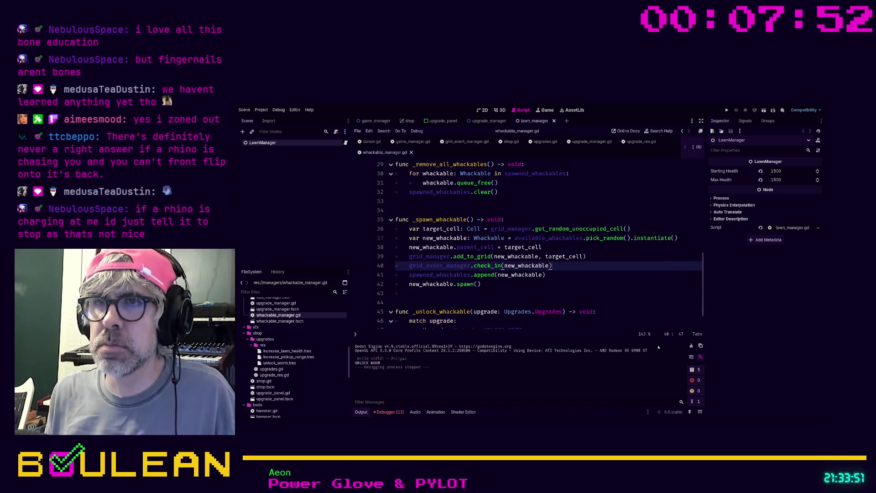
{"action": "key", "text": "ctrl+z"}
{"action": "key", "text": "ctrl+z"}
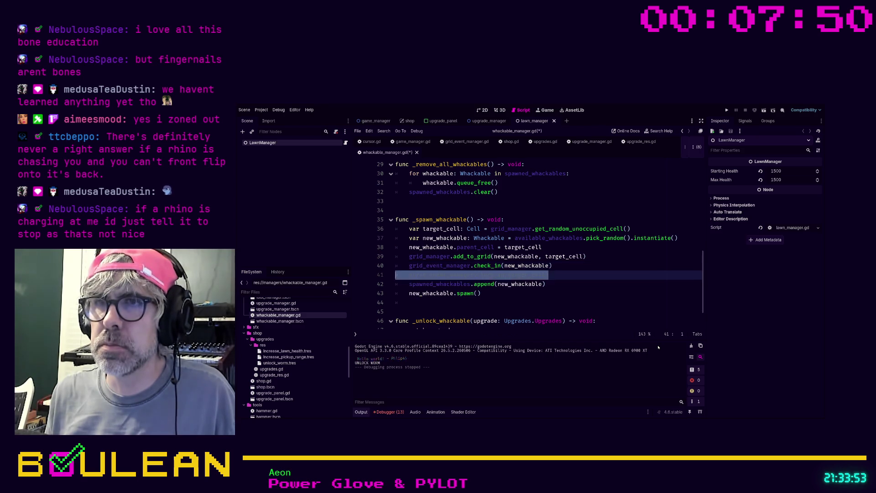
{"action": "key", "text": "ctrl+s"}
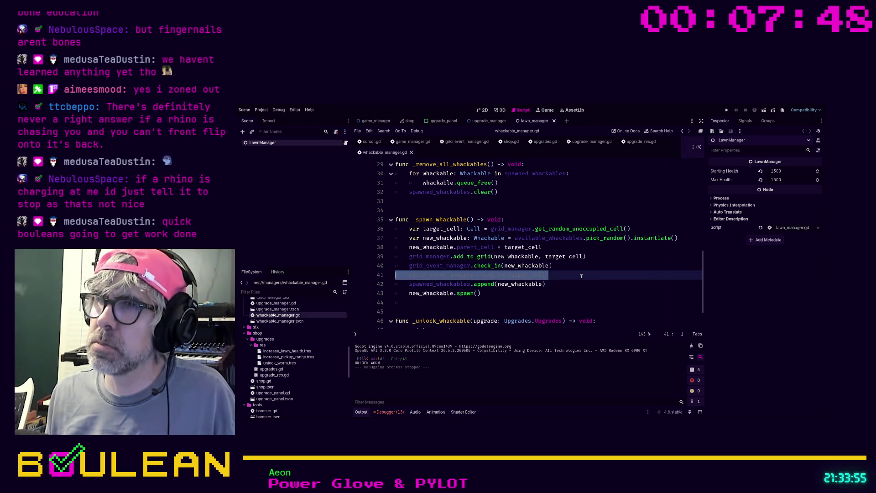
- Edit the start of the commented-out check_in(target_cell) line 41, then scroll back to the top
{"action": "left_click", "coordinate": [583, 276]}
{"action": "key", "text": "Home"}
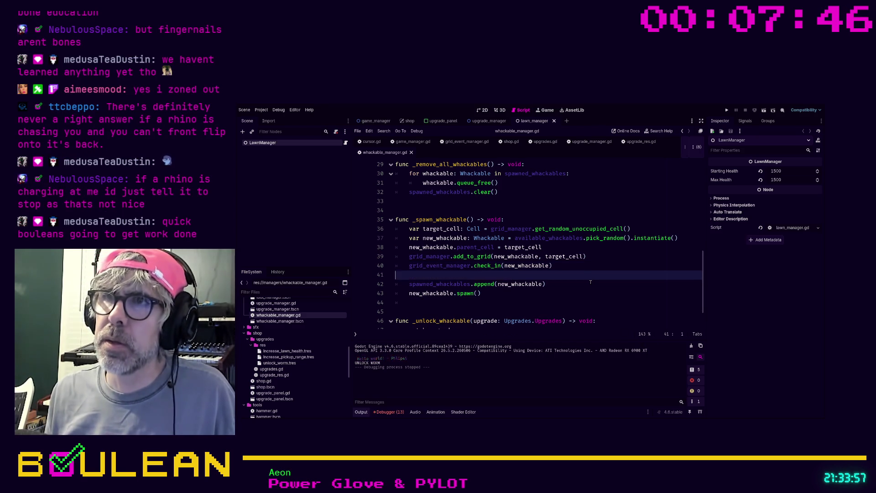
{"action": "scroll", "coordinate": [591, 282], "scroll_direction": "up", "scroll_amount": 4}
{"action": "key", "text": "Delete"}
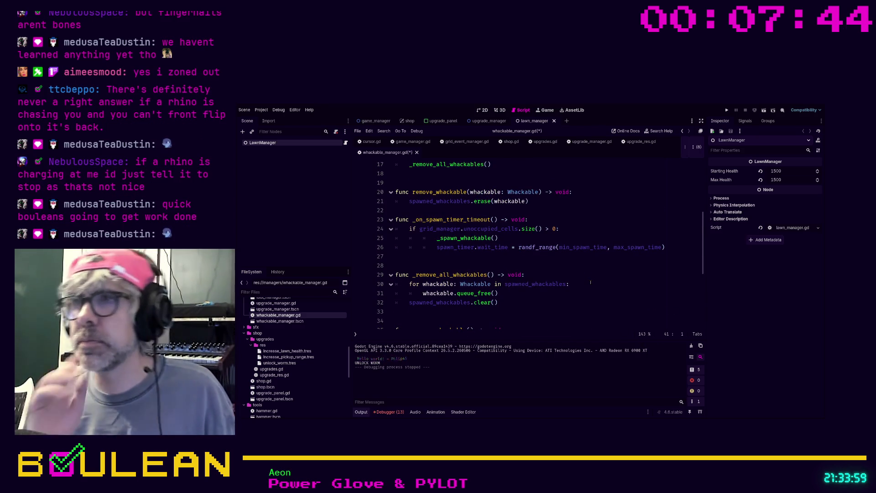
{"action": "scroll", "coordinate": [591, 282], "scroll_direction": "up", "scroll_amount": 5}
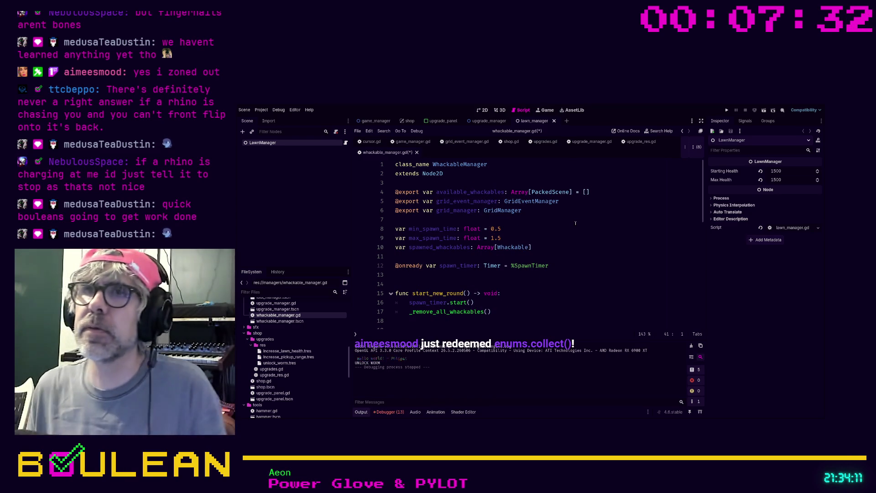
- Filter the project files for mole, then worm, and open the worm scene
{"action": "left_click", "coordinate": [280, 291]}
{"action": "type", "text": "mole"}
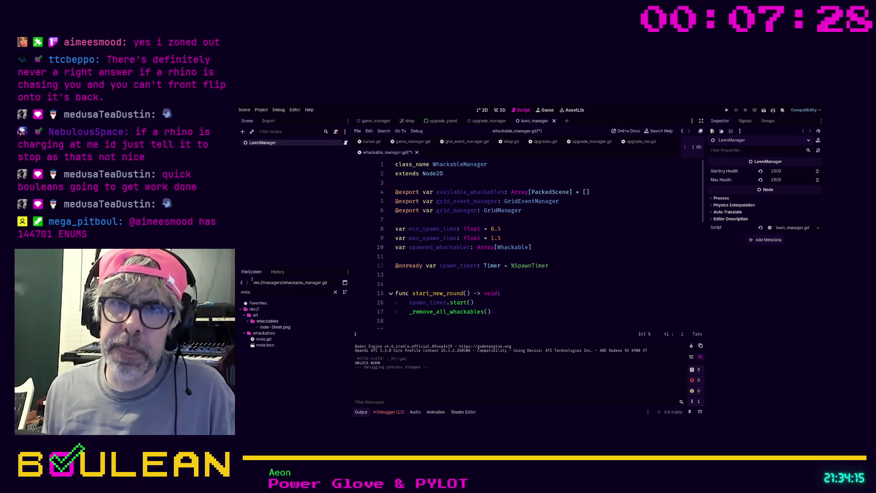
{"action": "left_click", "coordinate": [264, 346]}
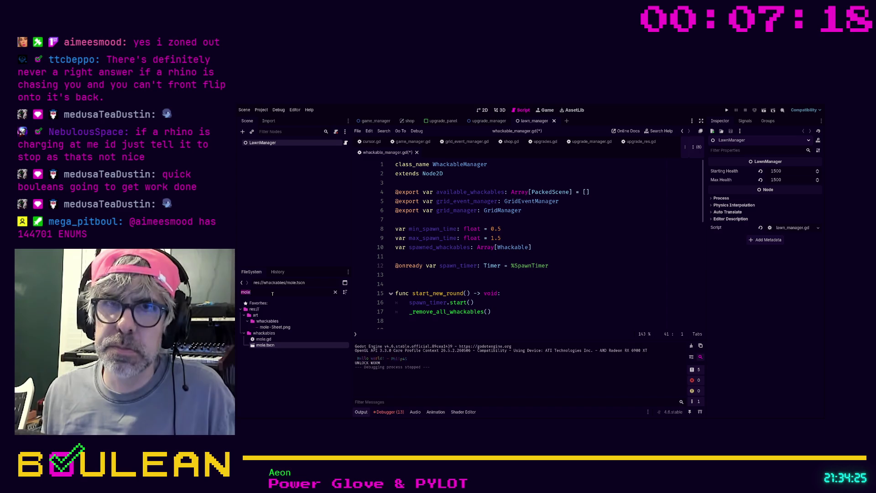
{"action": "type", "text": "worm"}
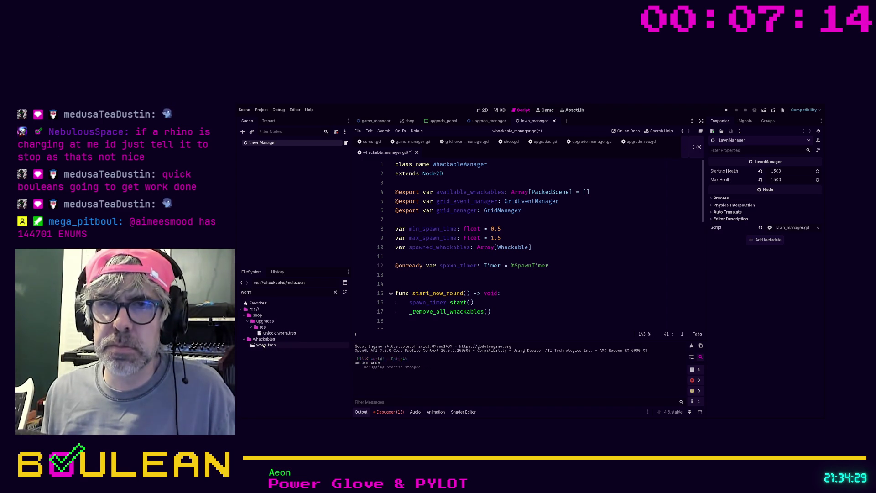
{"action": "double_click", "coordinate": [263, 346]}
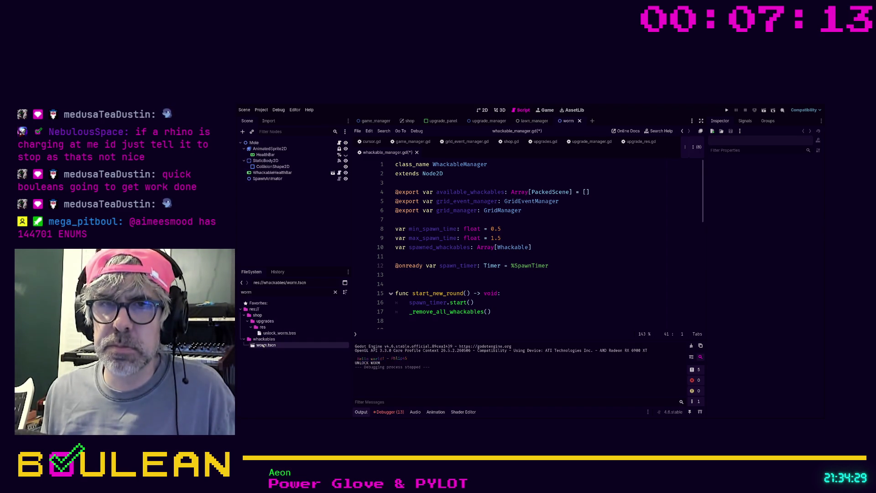
- Detach the mole script from the worm's root node and attach a new worm.gd script
{"action": "left_click", "coordinate": [266, 143]}
{"action": "left_click", "coordinate": [339, 143]}
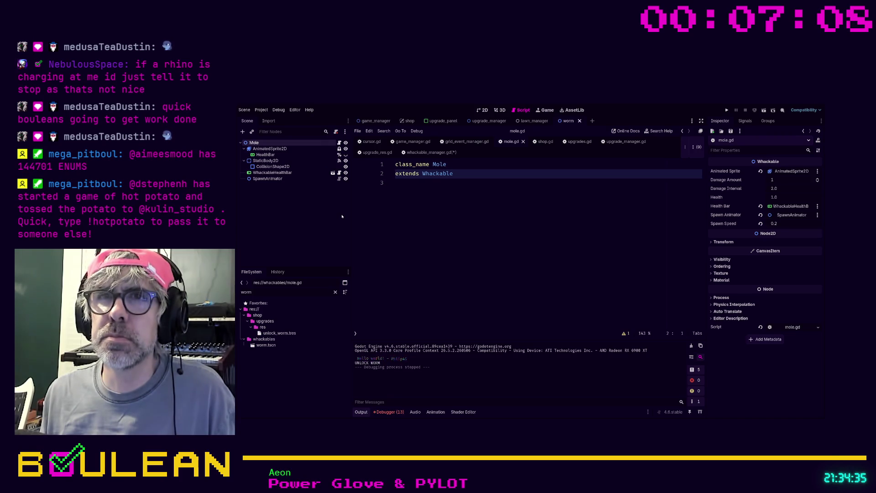
{"action": "left_click", "coordinate": [336, 131]}
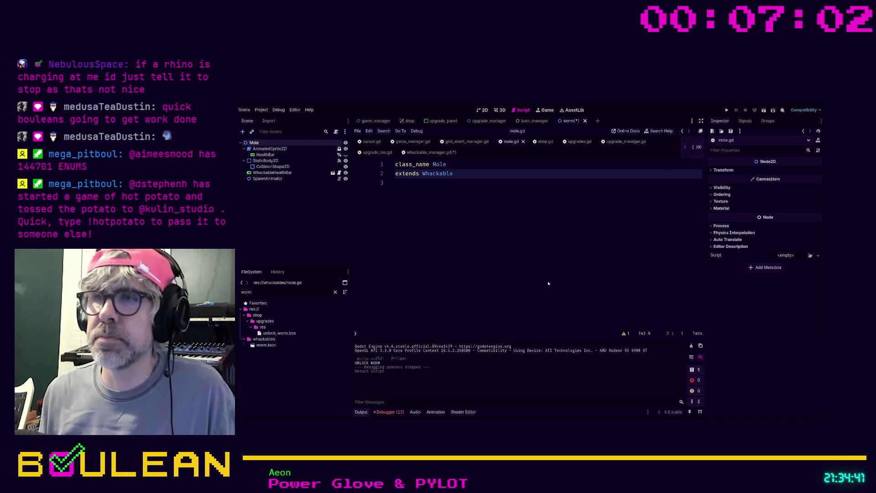
{"action": "key", "text": "Return"}
{"action": "key", "text": "Return"}
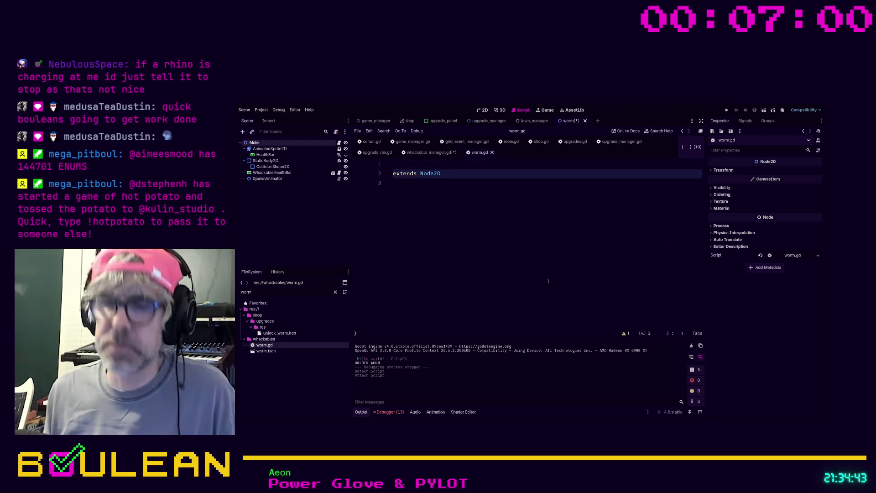
- Add class_name Worm above extends Node2D in worm.gd and save the scene
{"action": "key", "text": "Up"}
{"action": "type", "text": "class_name W"}
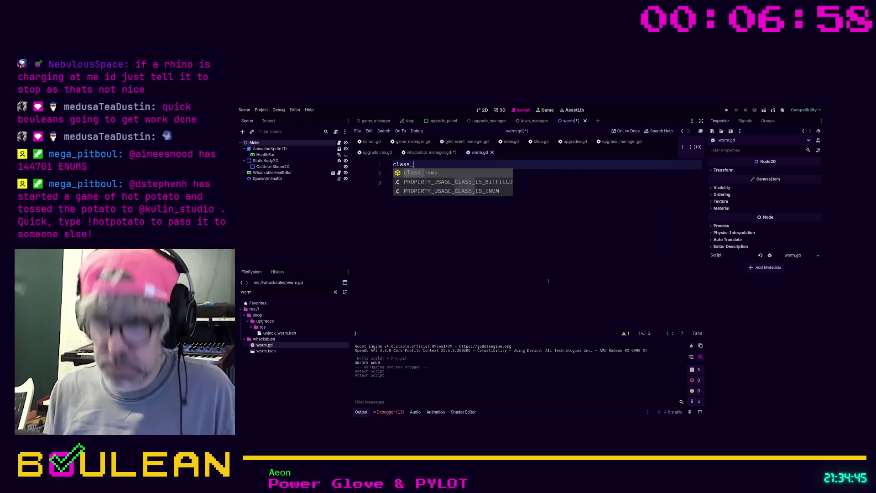
{"action": "type", "text": "orm"}
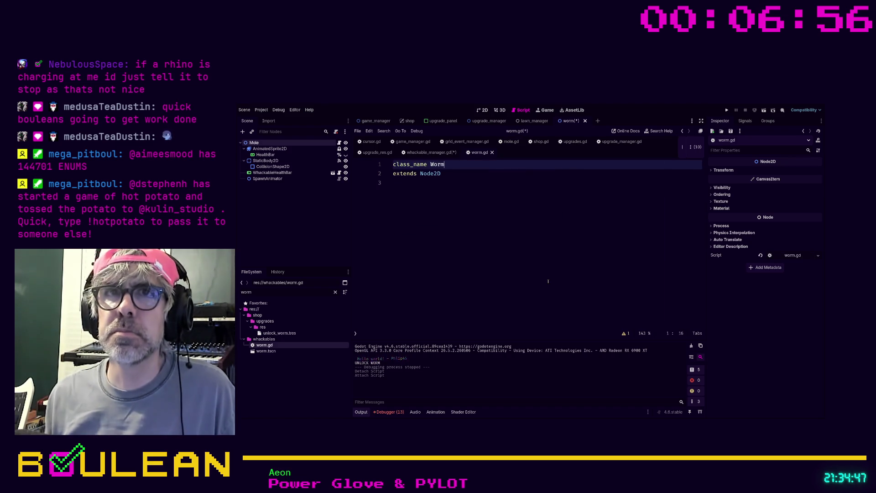
{"action": "key", "text": "Down"}
{"action": "key", "text": "Down"}
{"action": "key", "text": "ctrl+s"}
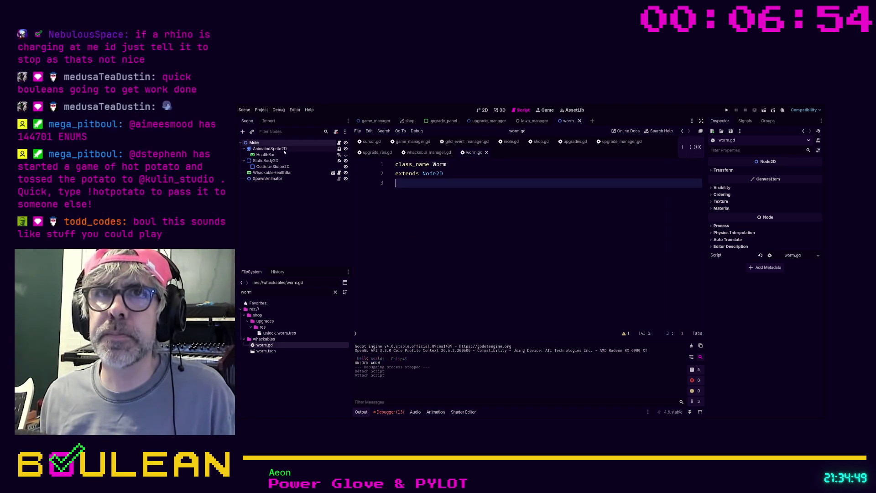
{"action": "left_click", "coordinate": [269, 148]}
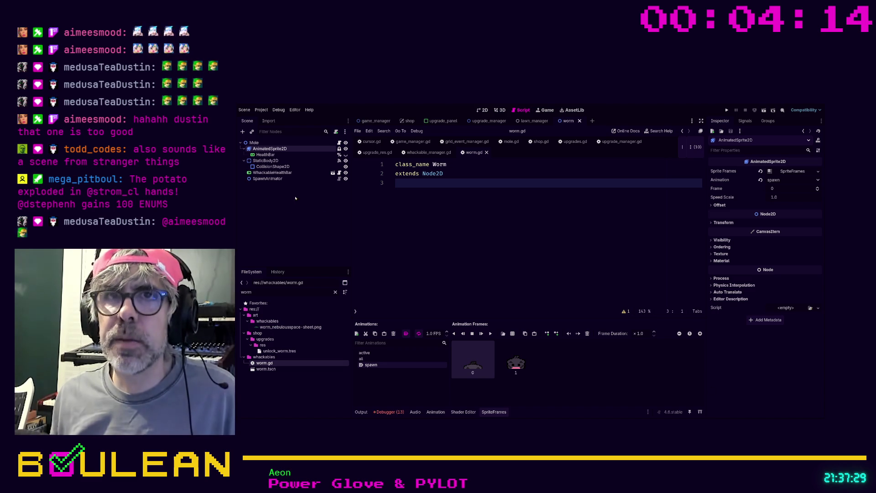
- Rename the root node to Worm and browse the all and active SpriteFrames animations
{"action": "left_click", "coordinate": [271, 144]}
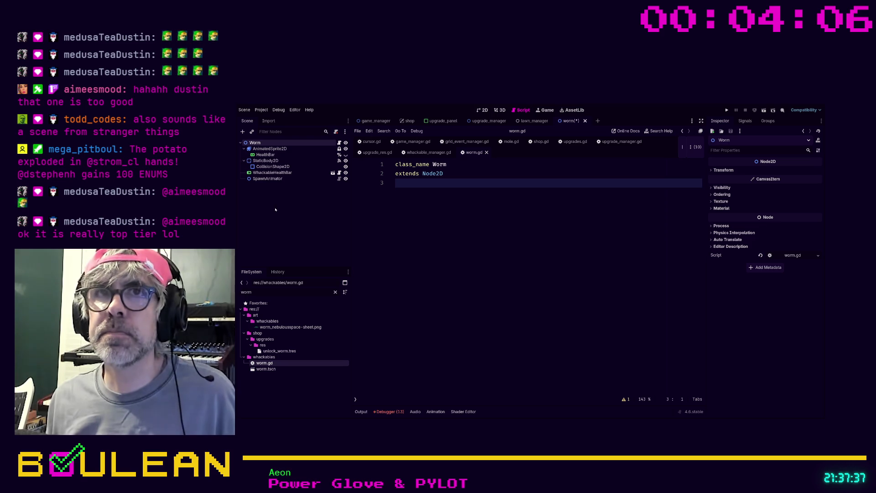
{"action": "left_click", "coordinate": [340, 150]}
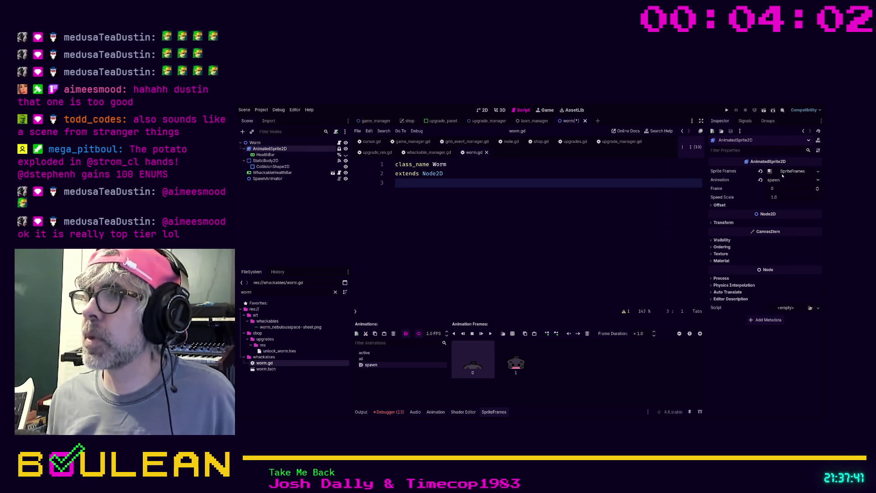
{"action": "left_click", "coordinate": [379, 359]}
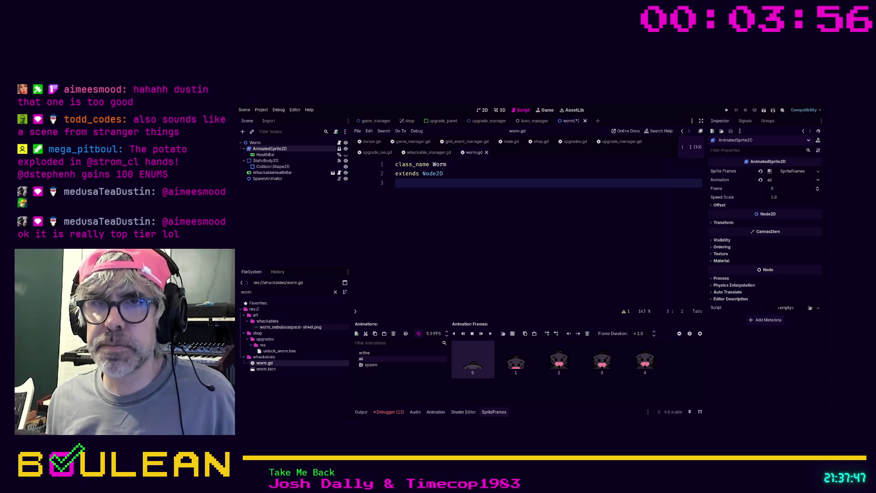
{"action": "left_click", "coordinate": [455, 348]}
{"action": "left_click", "coordinate": [392, 352]}
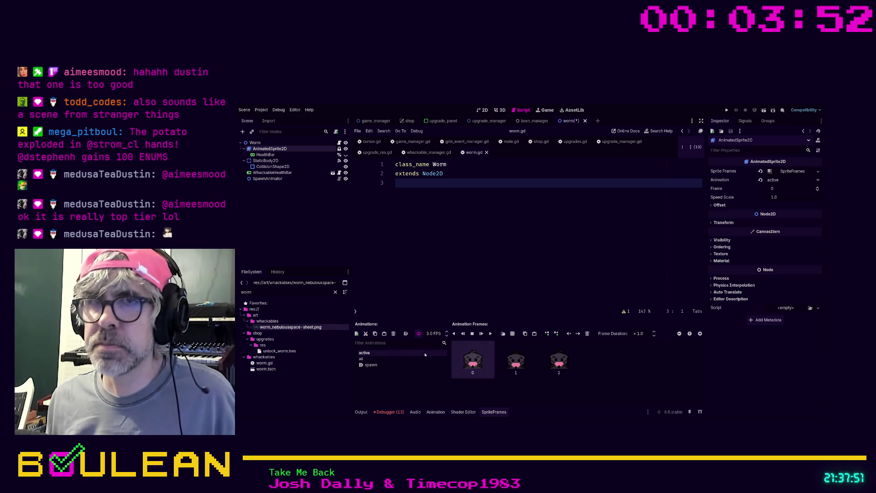
{"action": "left_click", "coordinate": [292, 155]}
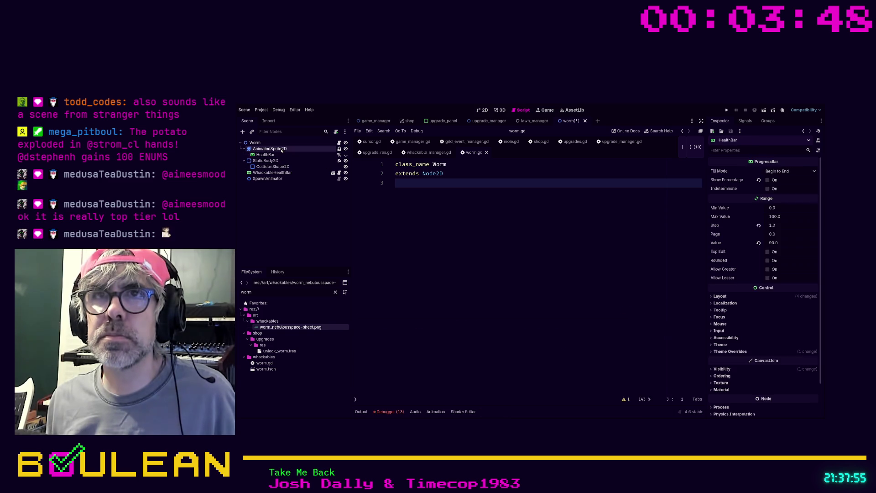
{"action": "left_click", "coordinate": [306, 149]}
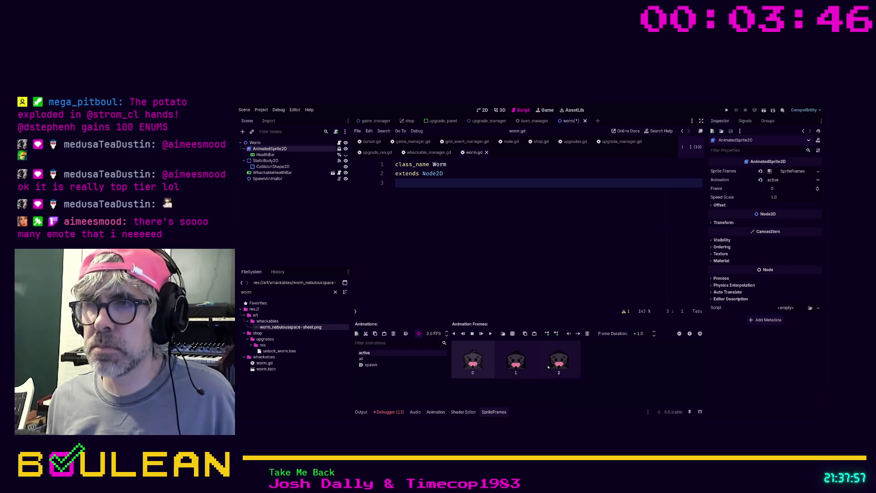
{"action": "left_click", "coordinate": [378, 359]}
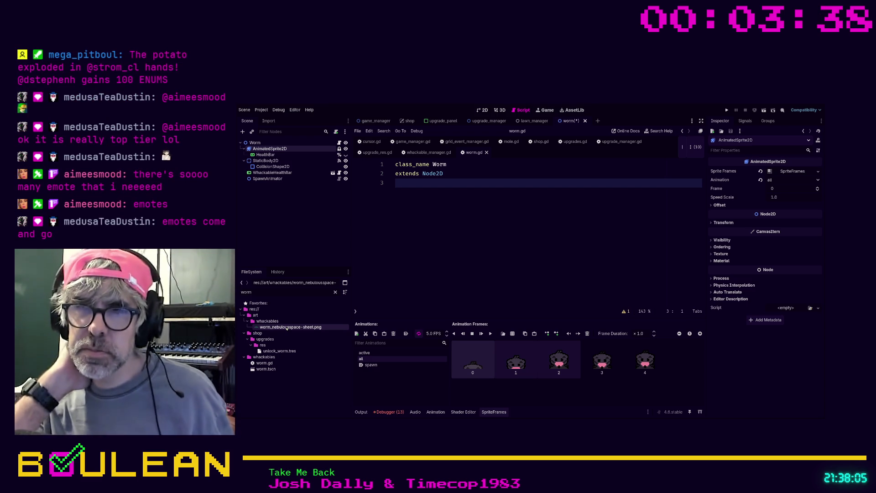
- Add the worm_nebulousspace-sheet.png frames to 'all' and delete the five old dark frames
{"action": "left_click_drag", "start_coordinate": [287, 328], "coordinate": [477, 393]}
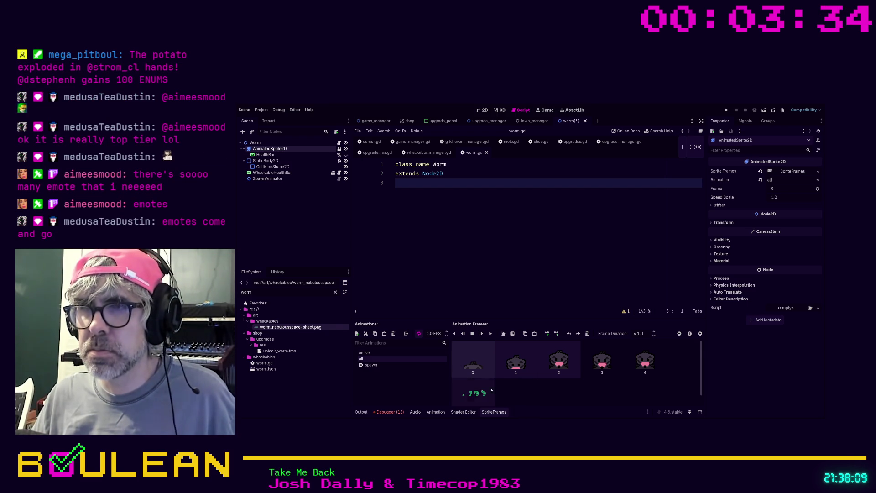
{"action": "scroll", "coordinate": [483, 391], "scroll_direction": "down", "scroll_amount": 1}
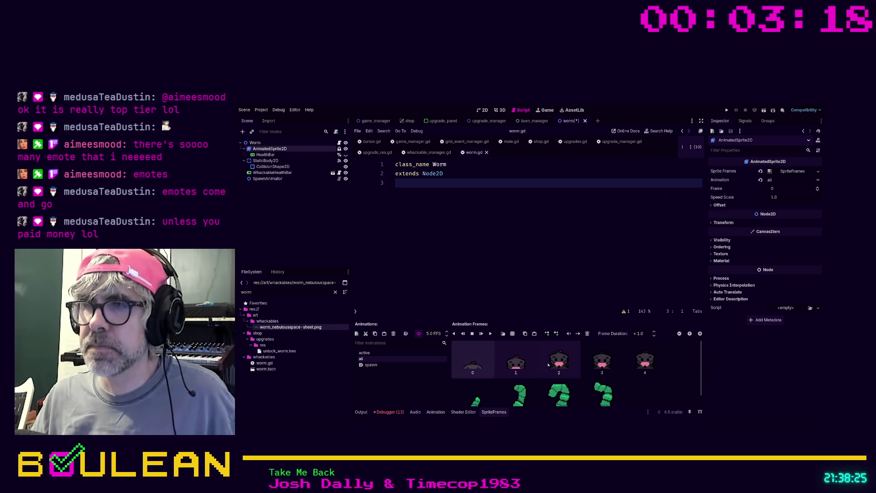
{"action": "left_click", "coordinate": [642, 352]}
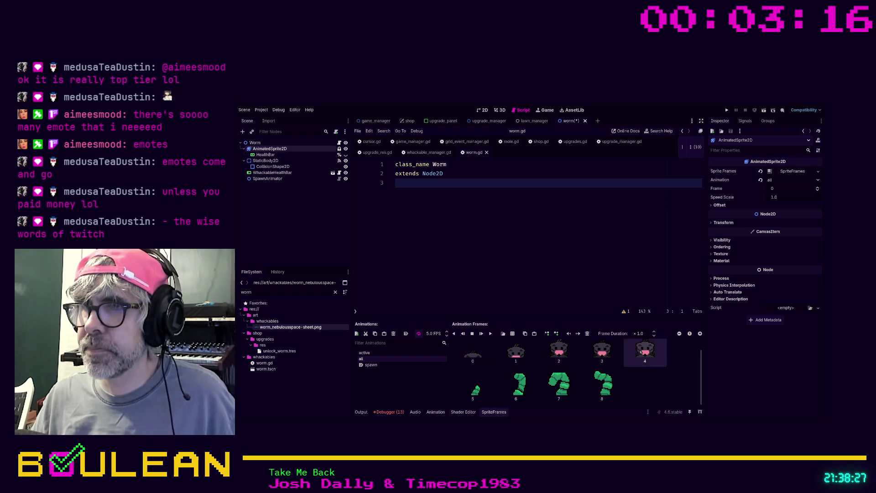
{"action": "left_click", "coordinate": [475, 361], "text": "shift"}
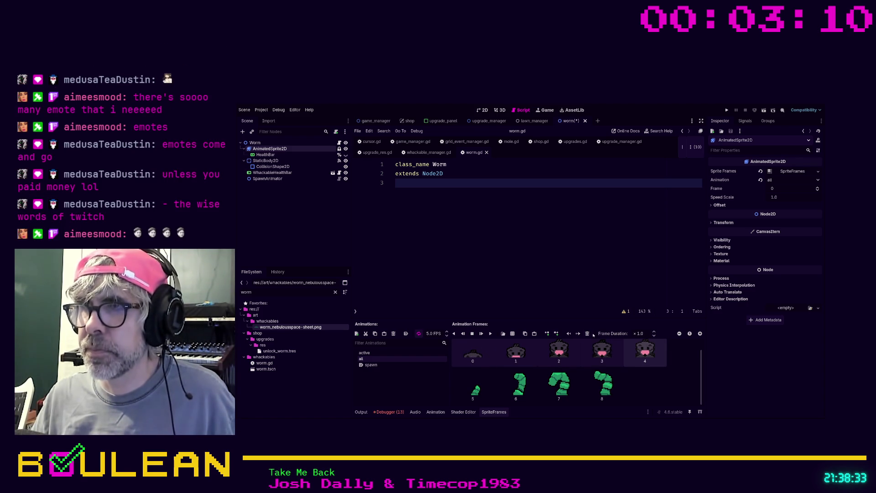
{"action": "left_click", "coordinate": [587, 334]}
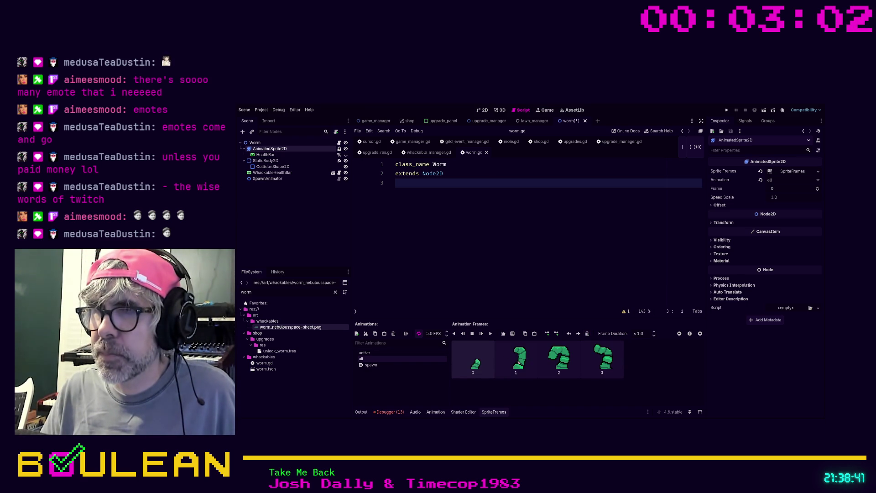
- Copy the first two green worm frames from 'all' and paste them into the spawn animation
{"action": "left_click", "coordinate": [372, 353]}
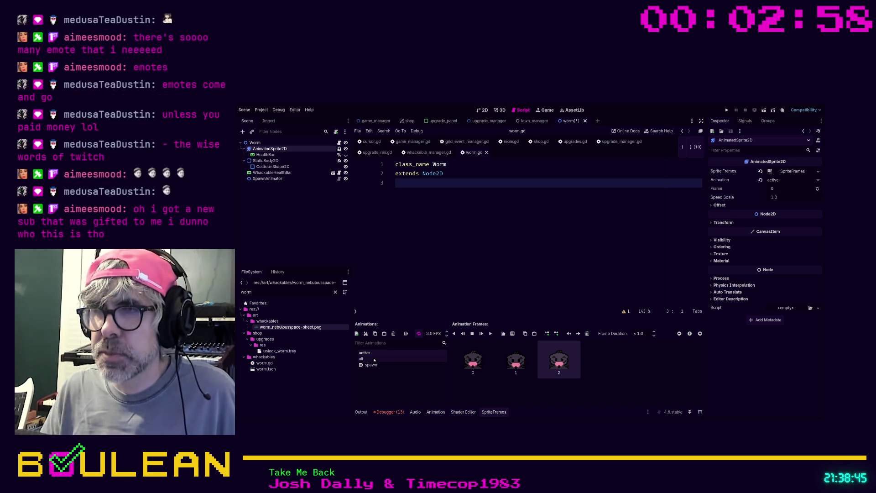
{"action": "left_click", "coordinate": [375, 359]}
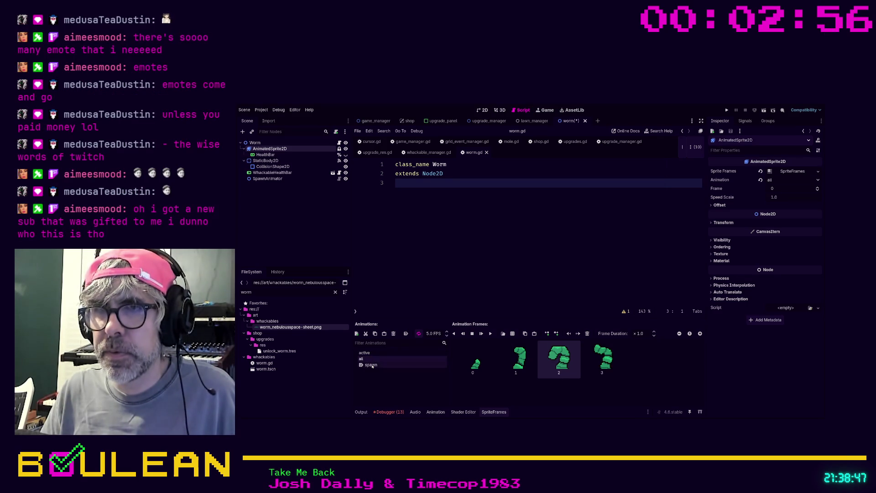
{"action": "left_click", "coordinate": [371, 363]}
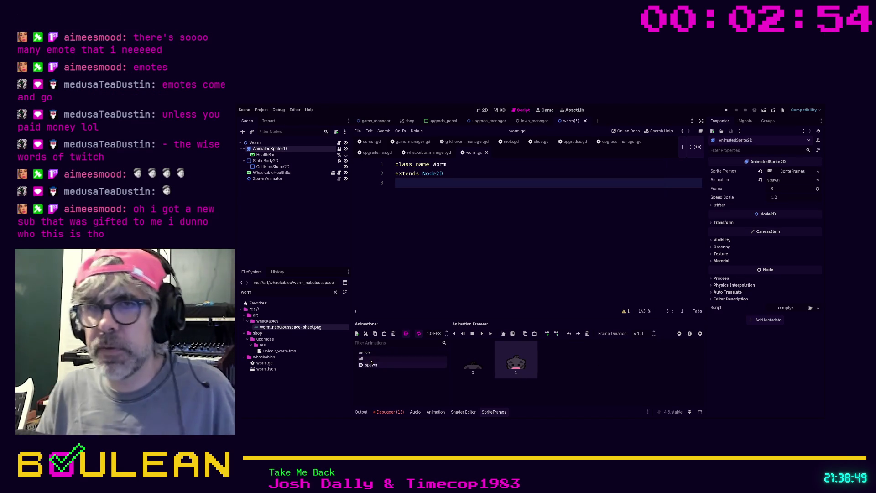
{"action": "left_click", "coordinate": [372, 360]}
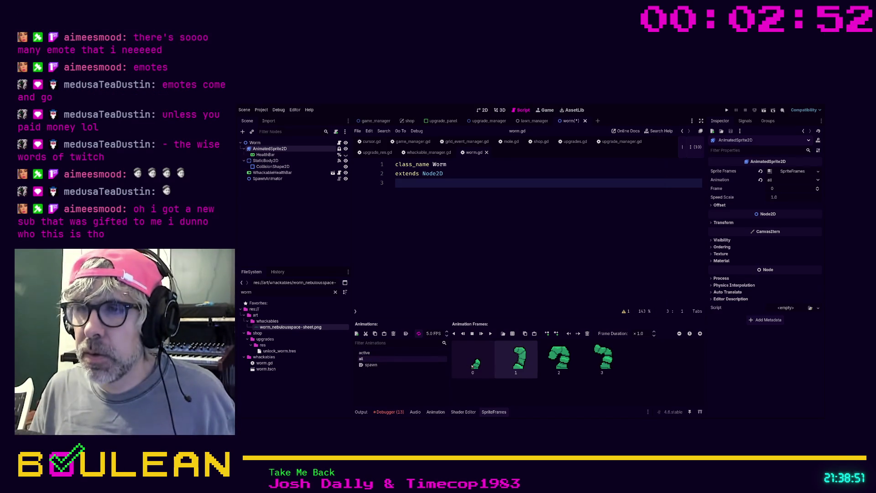
{"action": "key", "text": "Right"}
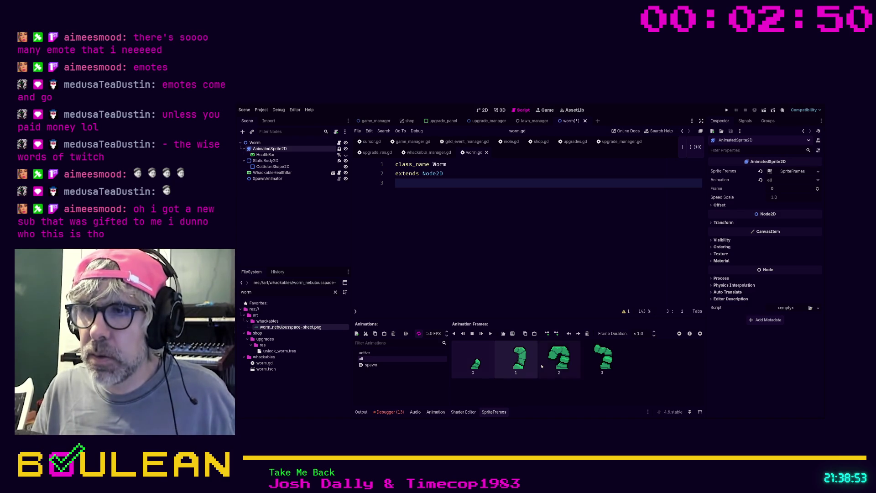
{"action": "left_click", "coordinate": [520, 363]}
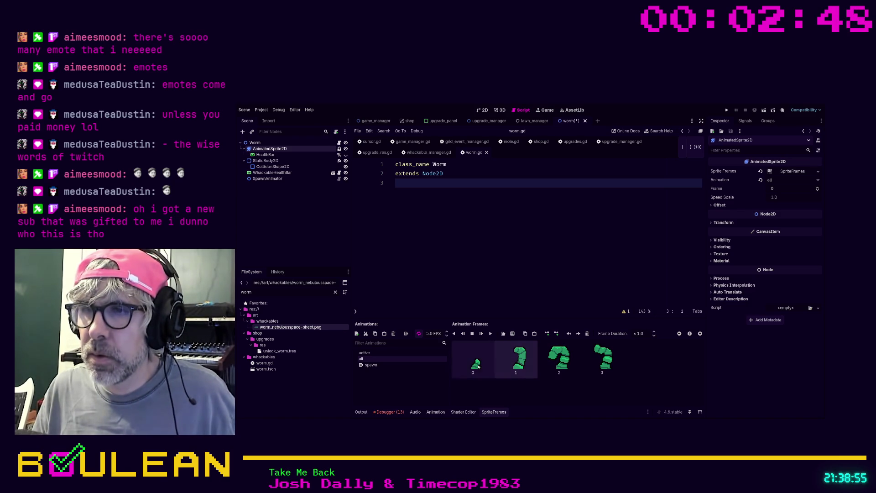
{"action": "left_click", "coordinate": [371, 365]}
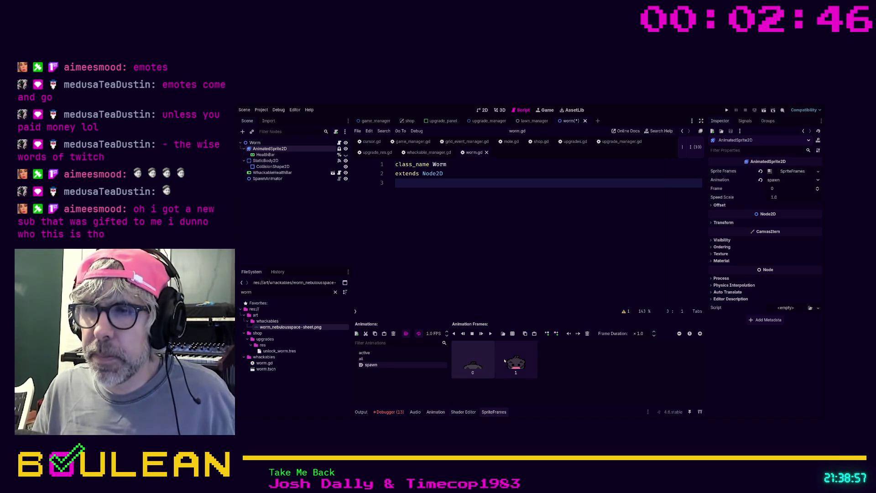
{"action": "key", "text": "ctrl+v"}
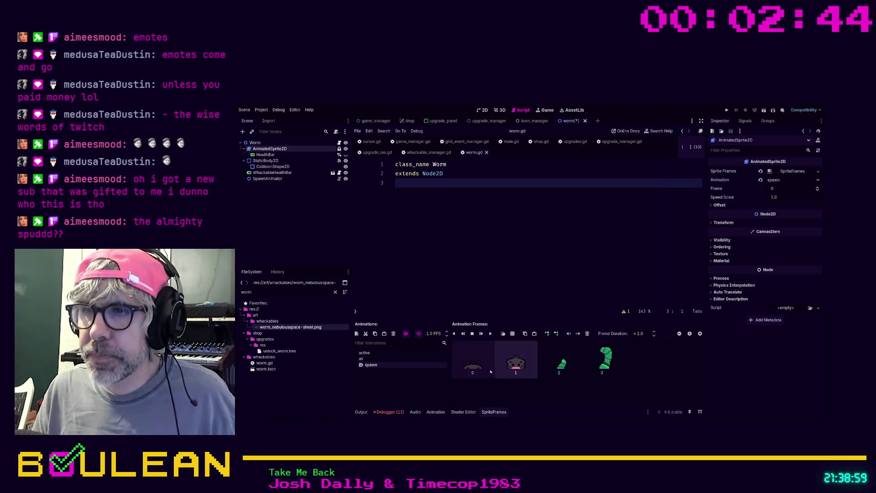
{"action": "left_click", "coordinate": [588, 334]}
{"action": "left_click", "coordinate": [397, 360]}
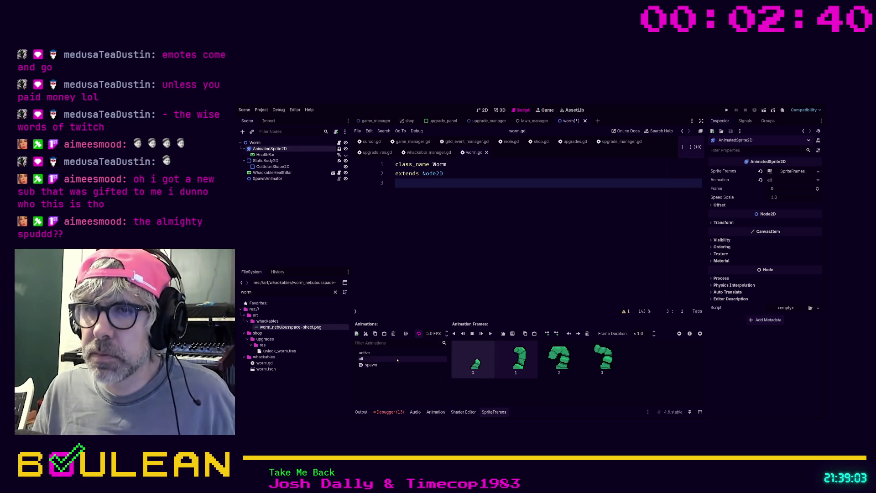
- Paste green worm frames copied from 'all' into 'active' and remove the old mole frames
{"action": "left_click", "coordinate": [397, 354]}
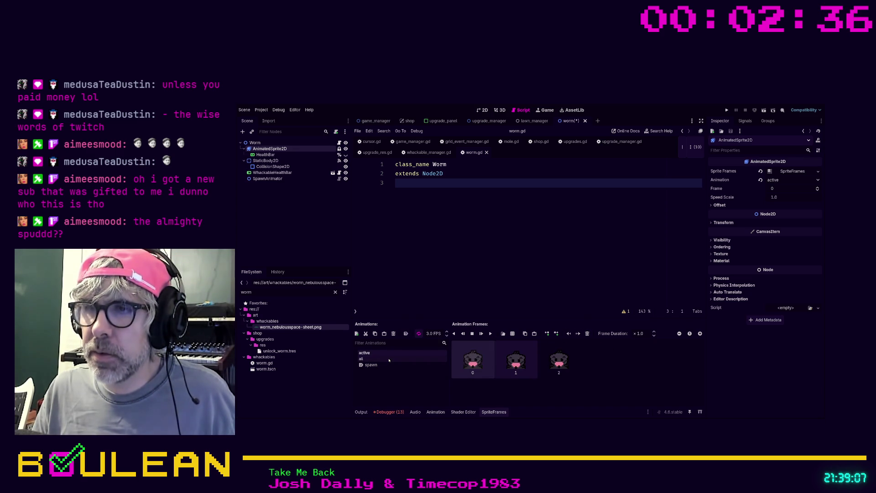
{"action": "left_click", "coordinate": [389, 359]}
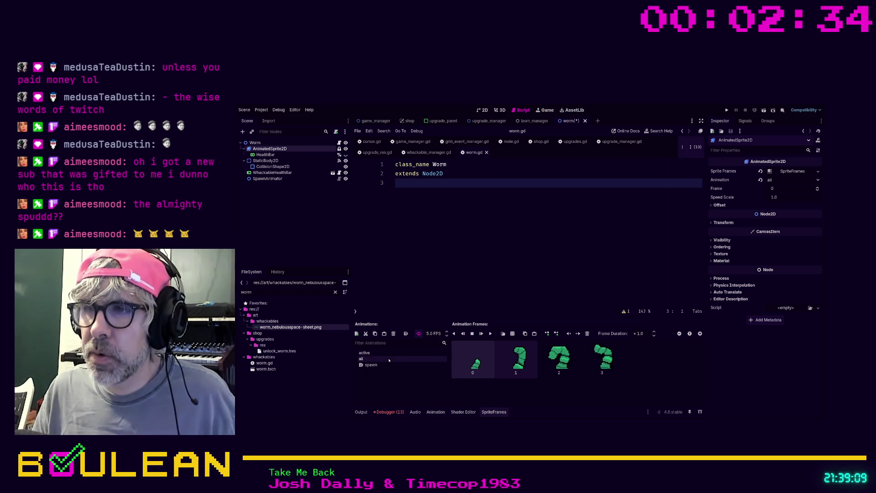
{"action": "left_click", "coordinate": [516, 360]}
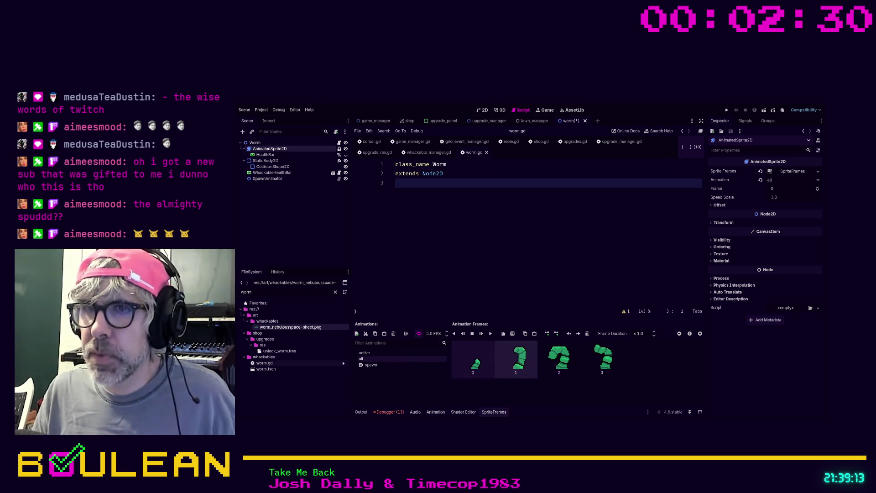
{"action": "left_click", "coordinate": [365, 352]}
{"action": "left_click", "coordinate": [362, 359]}
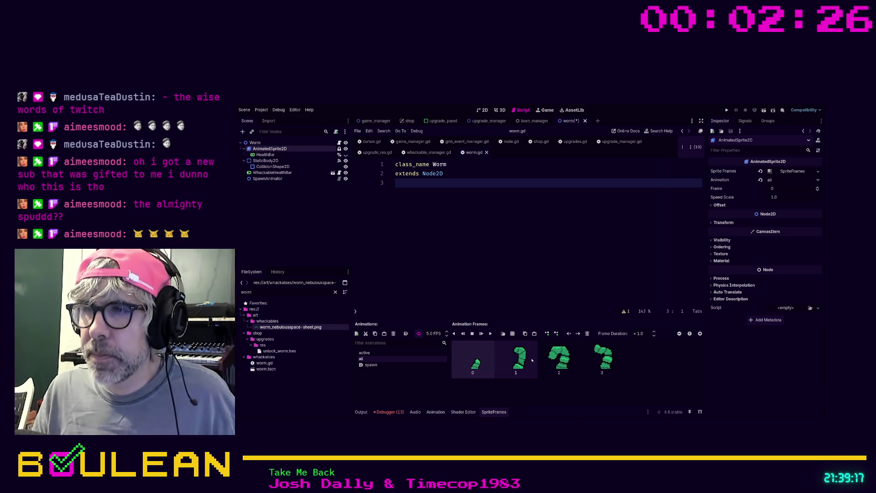
{"action": "left_click", "coordinate": [598, 358]}
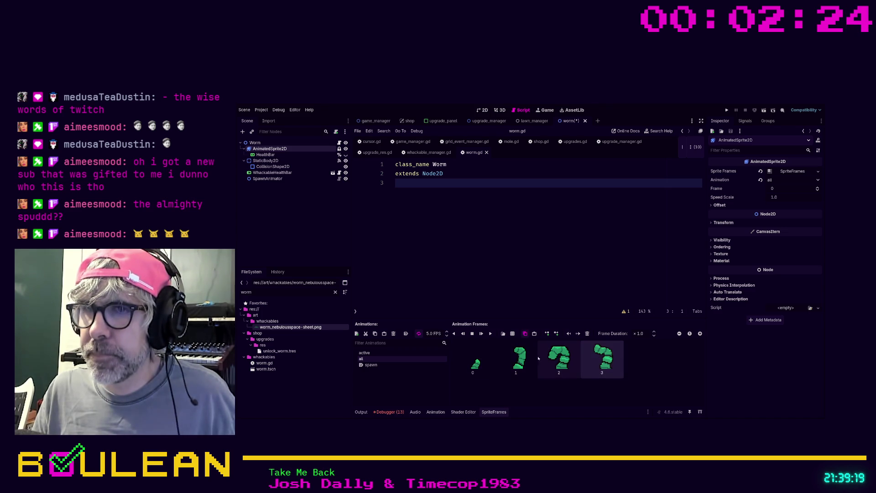
{"action": "left_click", "coordinate": [391, 355]}
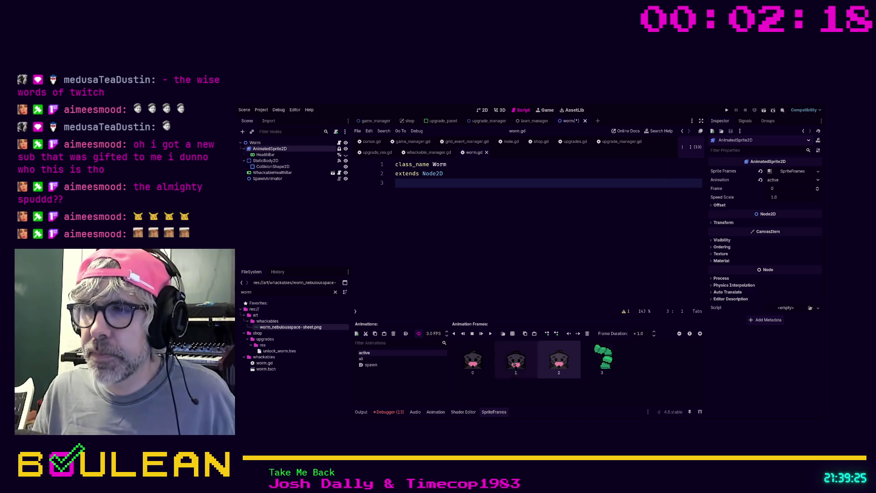
{"action": "left_click", "coordinate": [365, 359]}
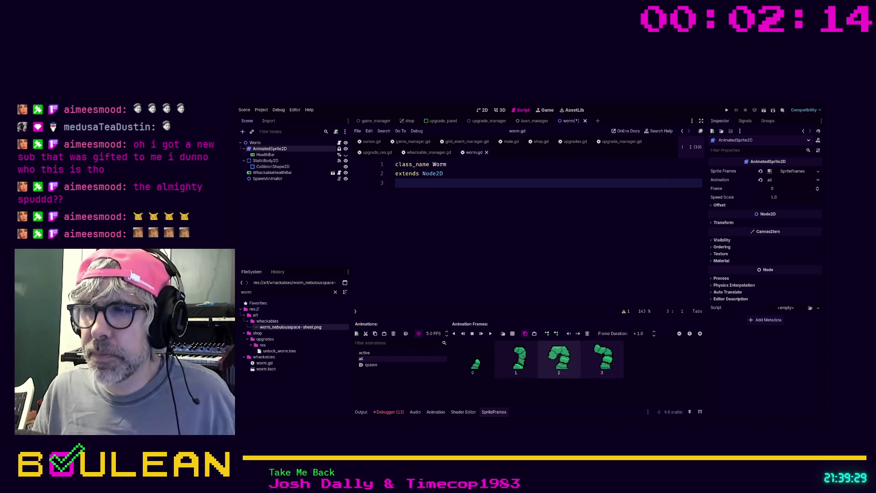
{"action": "left_click", "coordinate": [388, 355]}
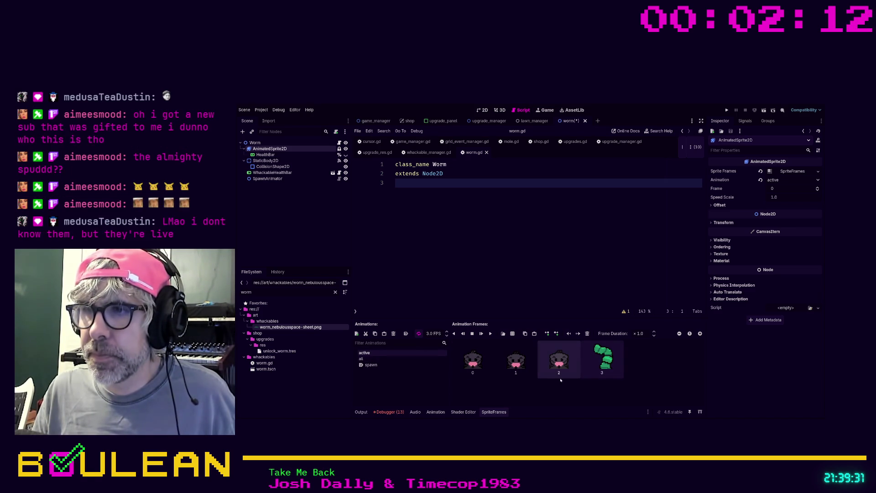
{"action": "key", "text": "ctrl+v"}
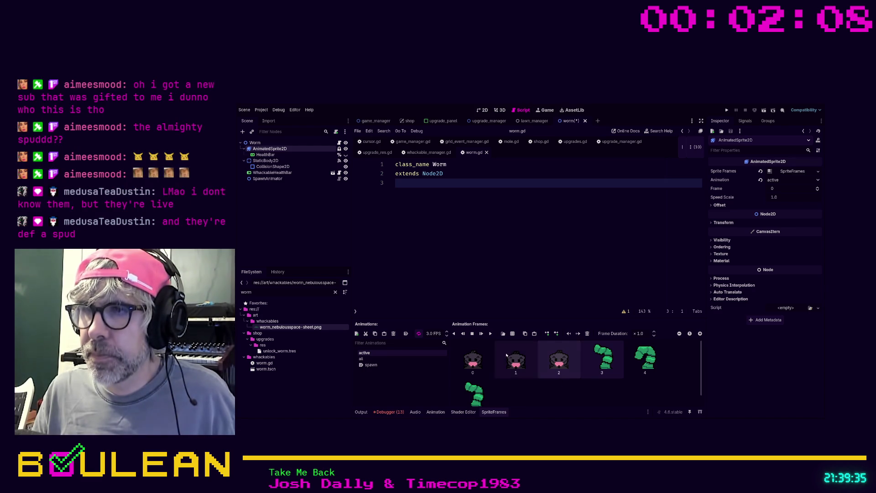
{"action": "left_click", "coordinate": [588, 334]}
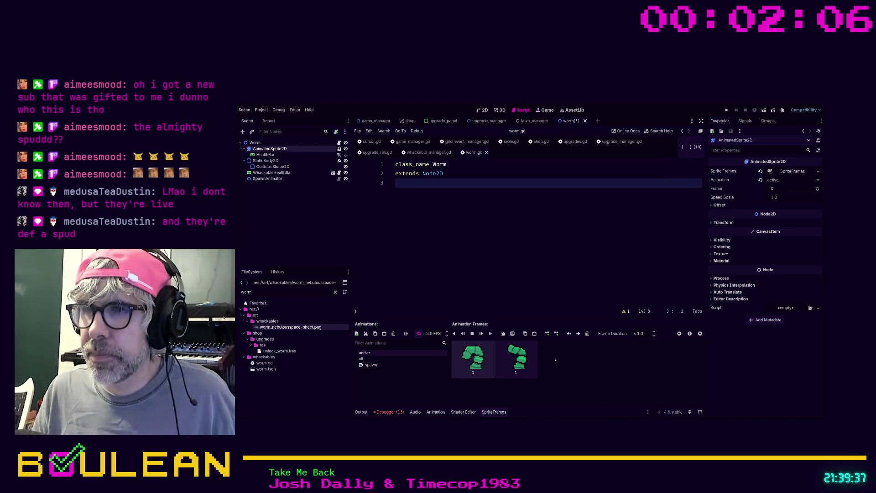
- Try moving the question-mark worm frame later in 'active', then undo the reorder
{"action": "left_click", "coordinate": [526, 364]}
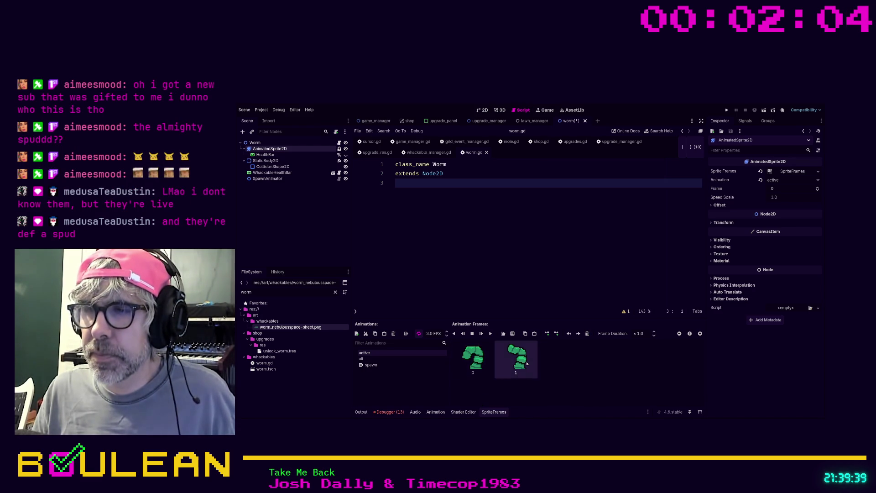
{"action": "left_click", "coordinate": [380, 359]}
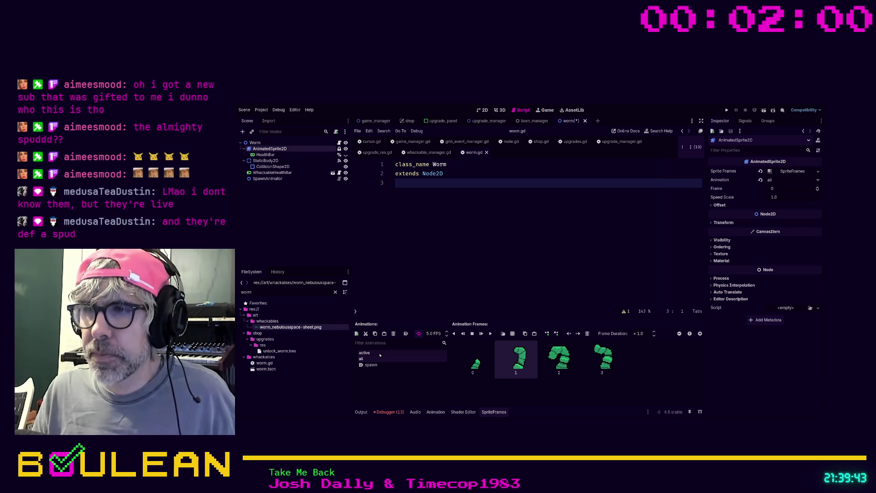
{"action": "left_click", "coordinate": [380, 354]}
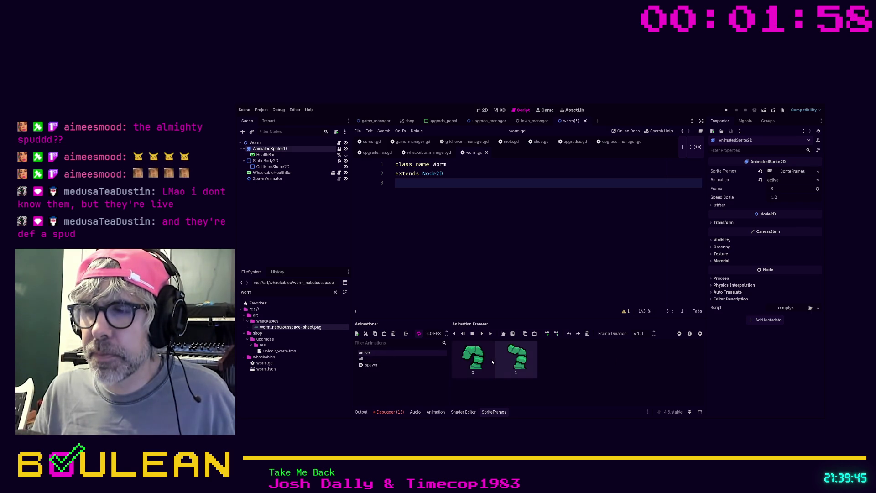
{"action": "left_click", "coordinate": [472, 362]}
{"action": "mouse_move", "coordinate": [471, 362]}
{"action": "left_mouse_down"}
{"action": "mouse_move", "coordinate": [556, 368]}
{"action": "mouse_move", "coordinate": [548, 367]}
{"action": "left_mouse_up"}
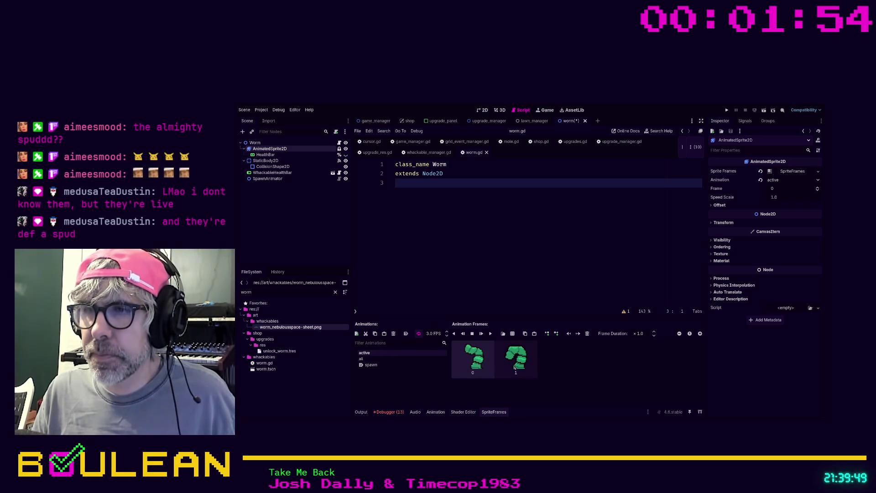
{"action": "key", "text": "ctrl+z"}
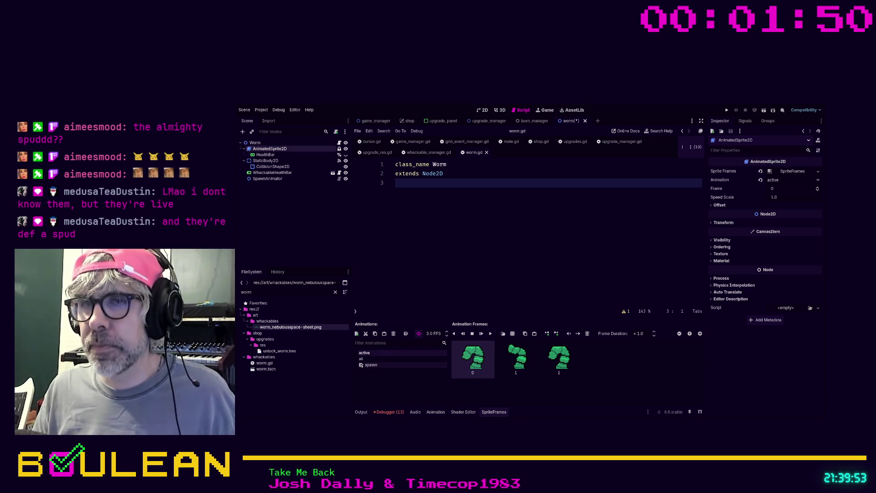
- Review the all, spawn and active animations, then save the worm scene
{"action": "left_click", "coordinate": [361, 359]}
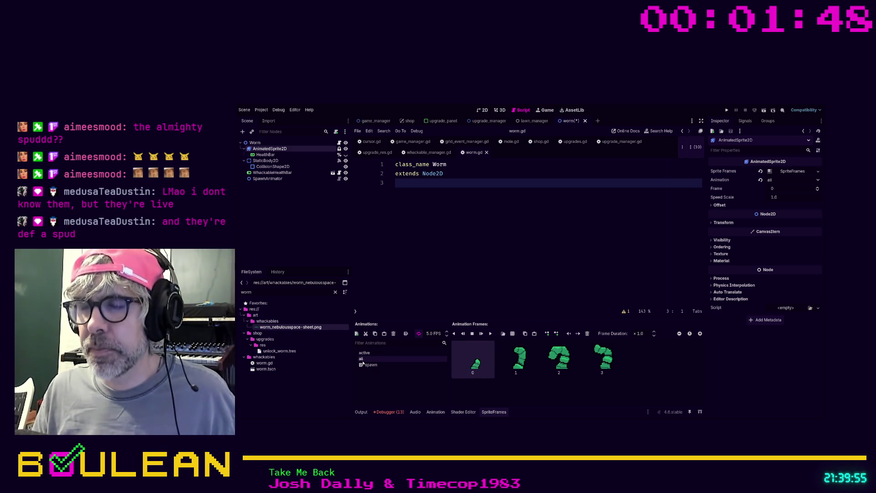
{"action": "left_click", "coordinate": [363, 364]}
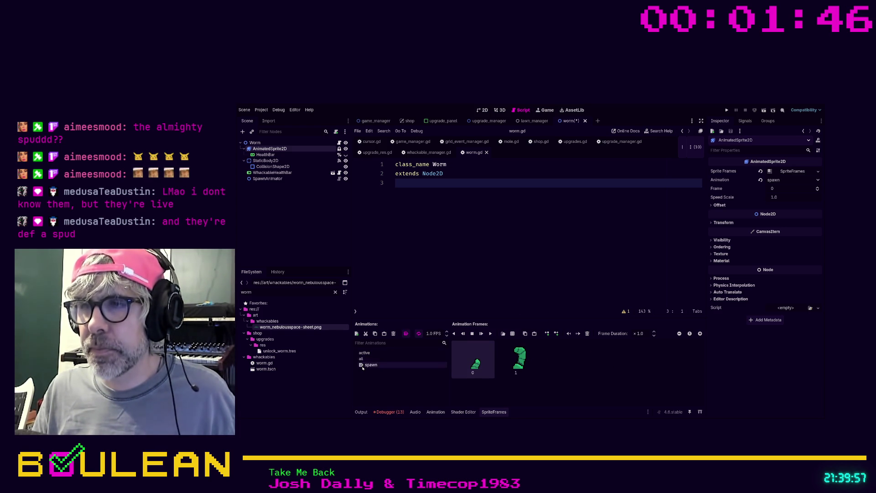
{"action": "left_click", "coordinate": [363, 358]}
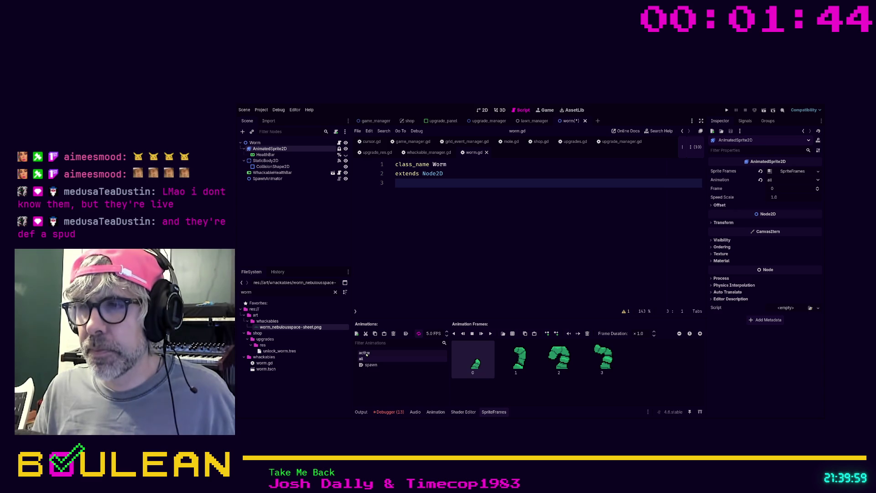
{"action": "left_click", "coordinate": [366, 353]}
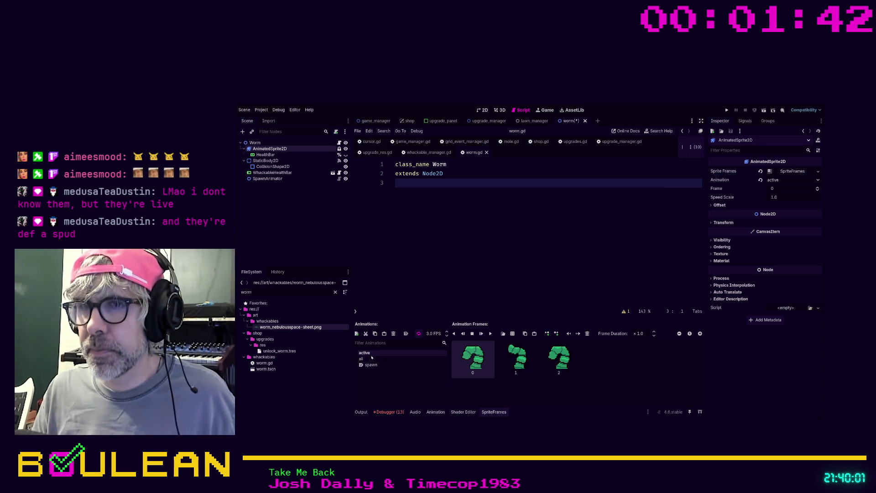
{"action": "left_click", "coordinate": [372, 359]}
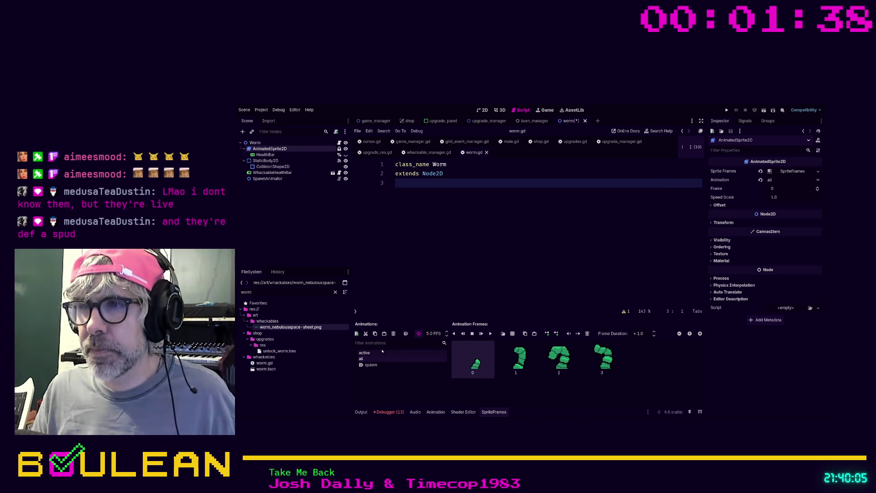
{"action": "left_click", "coordinate": [382, 351]}
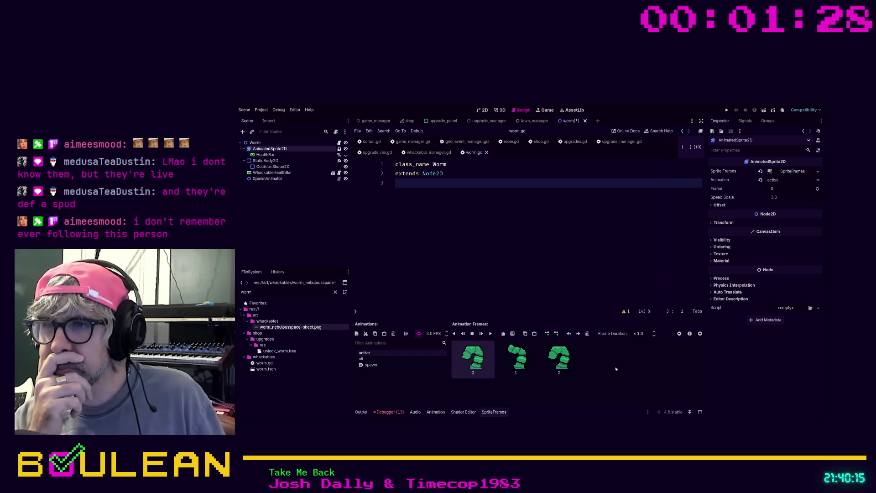
{"action": "key", "text": "ctrl+s"}
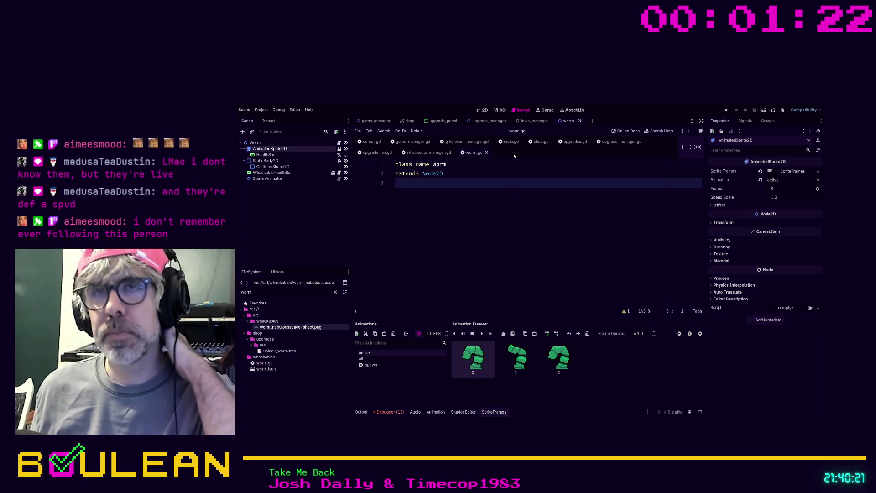
- In whackable_manager.gd, drag worm.tscn below extends Node2D as a WORM preload constant
{"action": "left_click", "coordinate": [482, 124]}
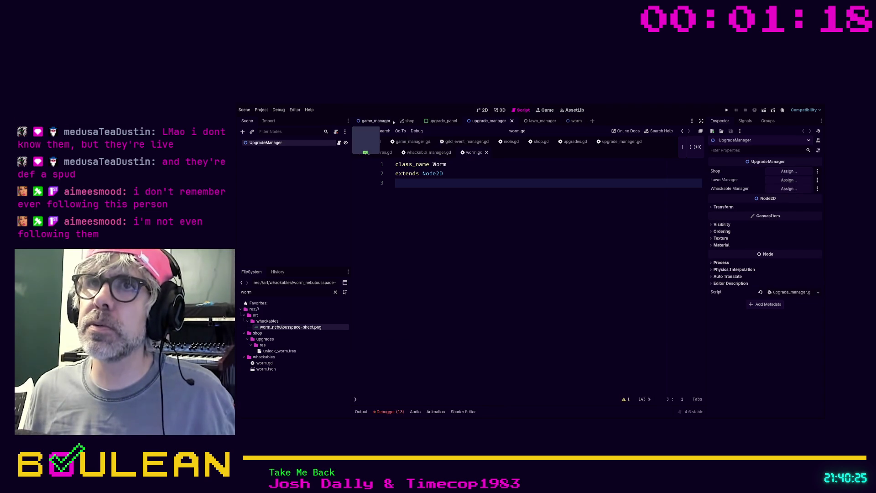
{"action": "left_click", "coordinate": [430, 154]}
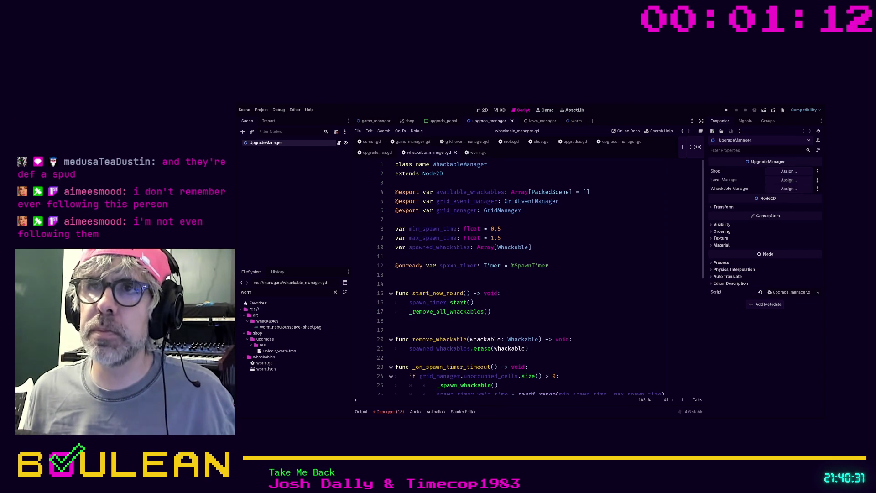
{"action": "left_click", "coordinate": [412, 182]}
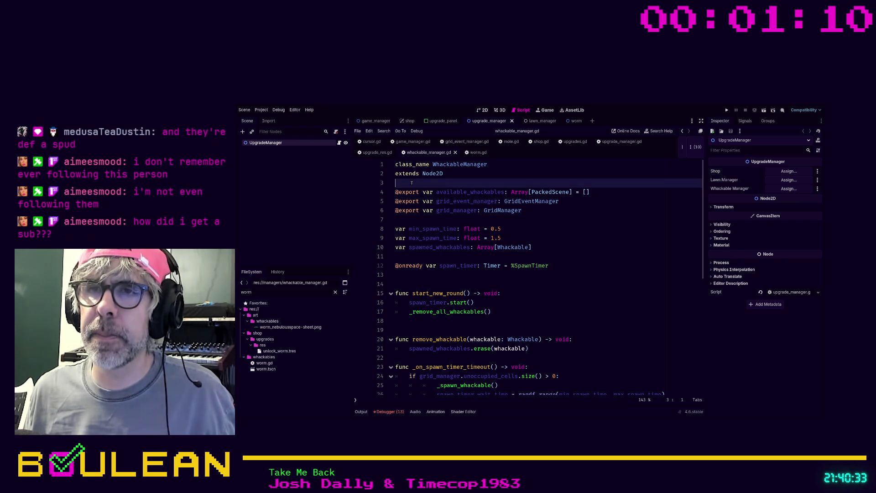
{"action": "key", "text": "Return"}
{"action": "key", "text": "Return"}
{"action": "key", "text": "Return"}
{"action": "key", "text": "Up"}
{"action": "key", "text": "Up"}
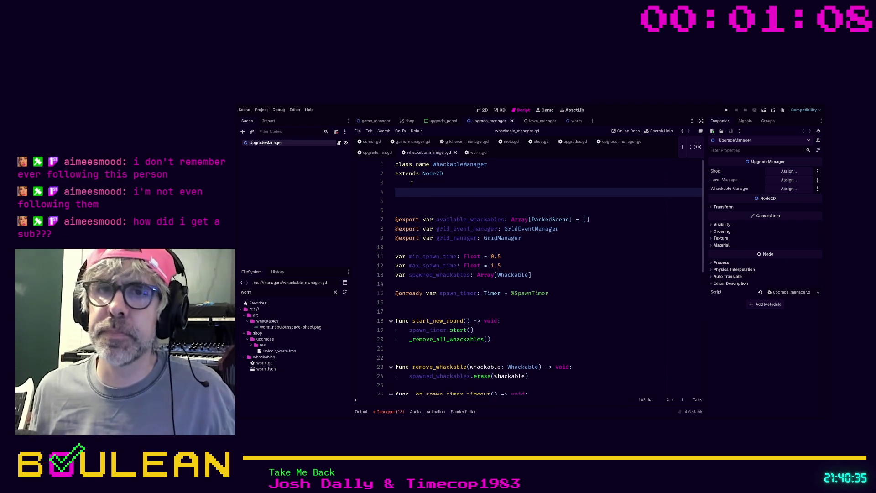
{"action": "mouse_move", "coordinate": [258, 370]}
{"action": "left_mouse_down"}
{"action": "mouse_move", "coordinate": [410, 303]}
{"action": "mouse_move", "coordinate": [403, 194]}
{"action": "left_mouse_up"}
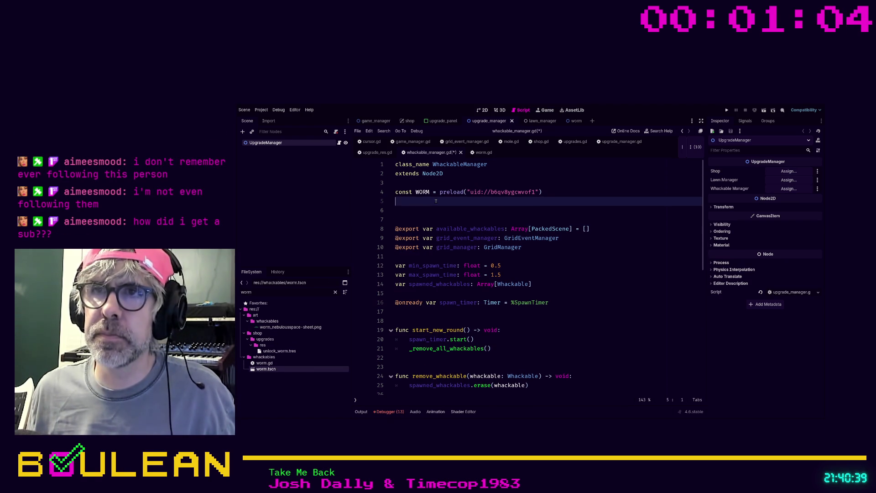
- Replace pass in the UNLOCK_WORM branch with available_whackables.append(WORM)
{"action": "scroll", "coordinate": [436, 202], "scroll_direction": "down", "scroll_amount": 3}
{"action": "scroll", "coordinate": [436, 202], "scroll_direction": "down", "scroll_amount": 1}
{"action": "scroll", "coordinate": [436, 201], "scroll_direction": "down", "scroll_amount": 6}
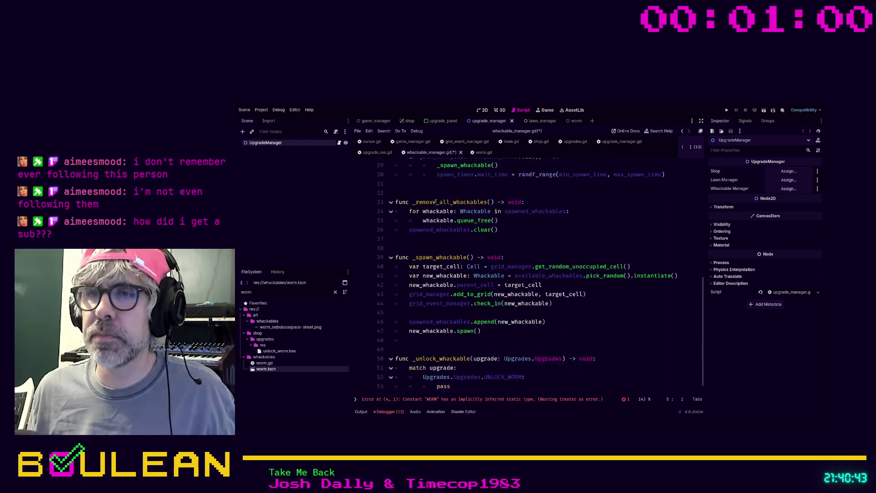
{"action": "double_click", "coordinate": [445, 377]}
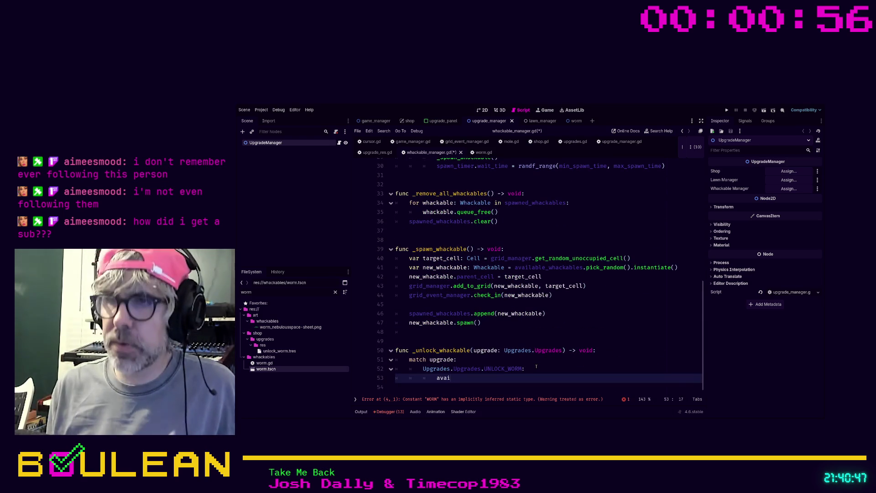
{"action": "type", "text": "avail"}
{"action": "key", "text": "Return"}
{"action": "type", "text": "."}
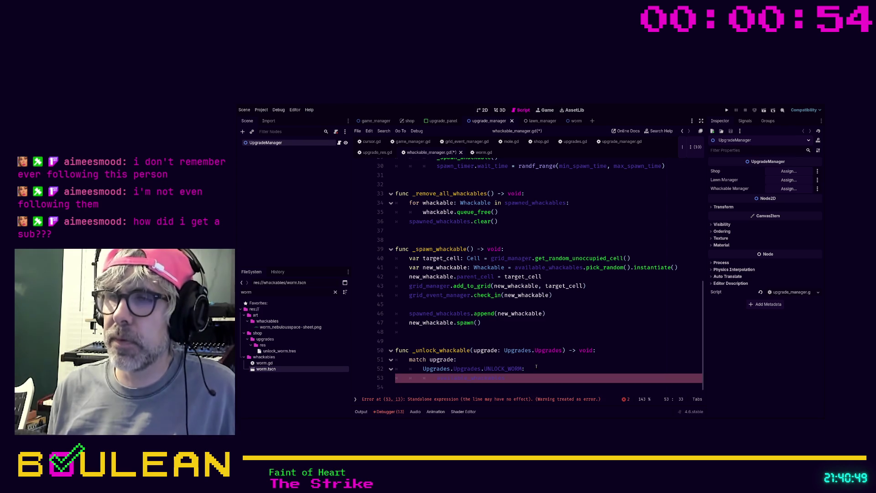
{"action": "type", "text": "d"}
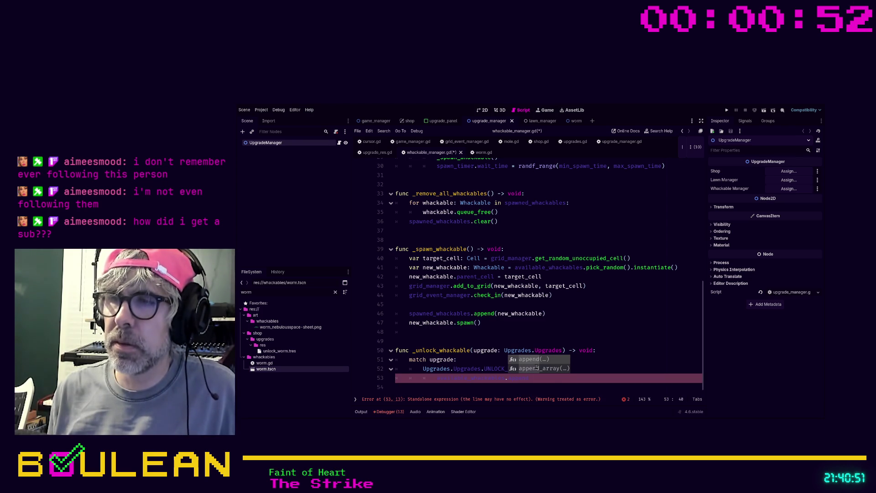
{"action": "key", "text": "Return"}
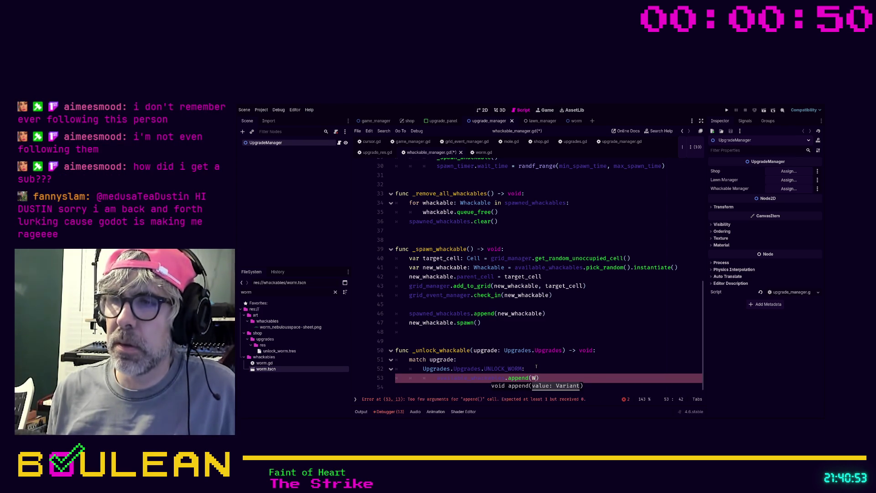
{"action": "type", "text": "WO"}
{"action": "key", "text": "Return"}
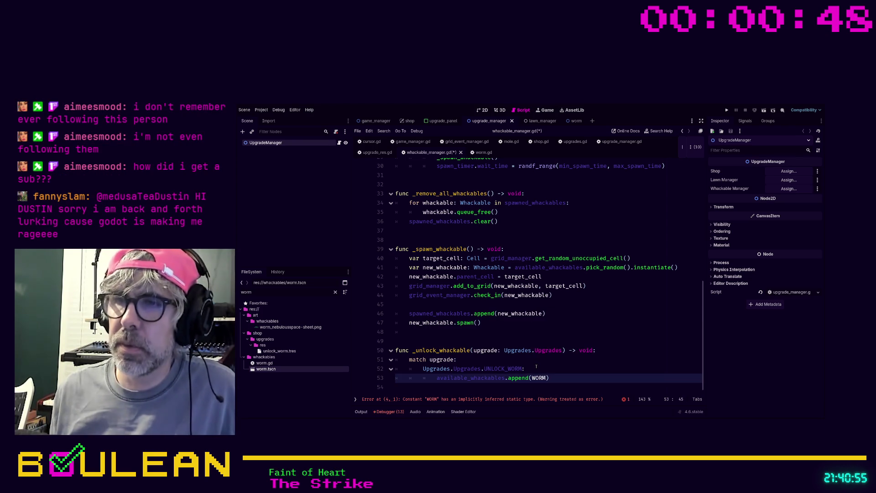
- Save the script and start typing a PackedScene type for the WORM constant on line 4
{"action": "key", "text": "ctrl+s"}
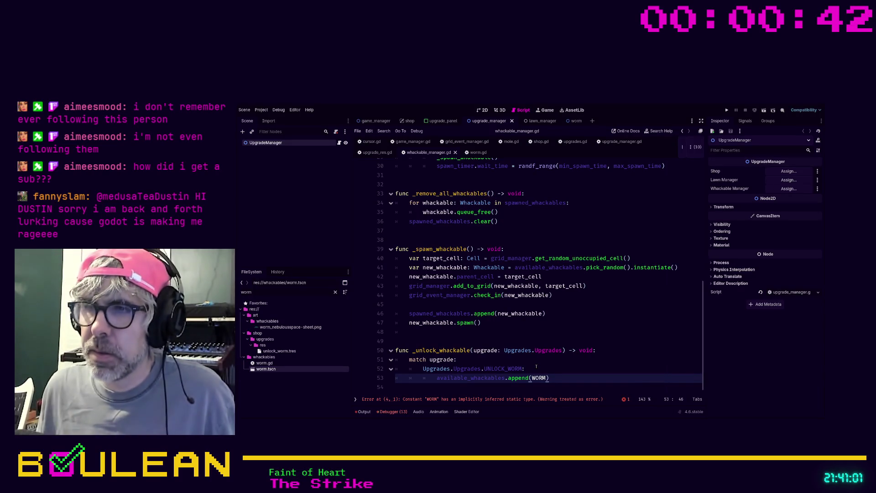
{"action": "left_click", "coordinate": [502, 400]}
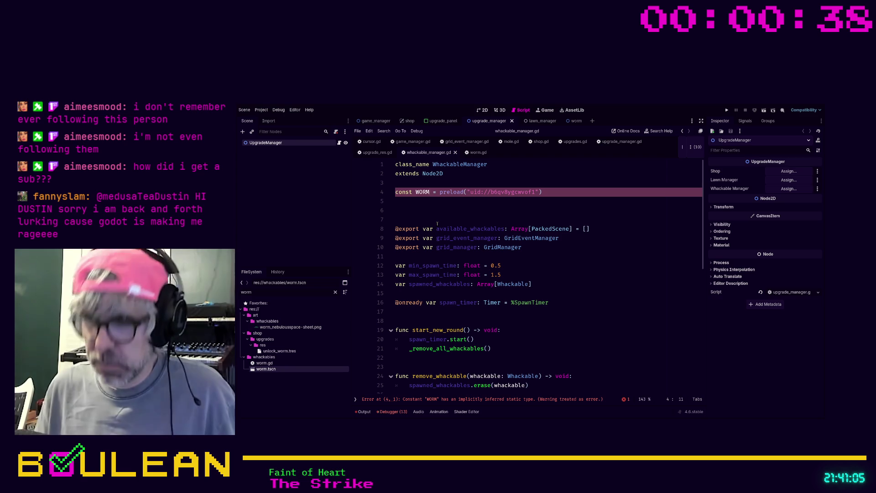
{"action": "type", "text": "PackedScene"}
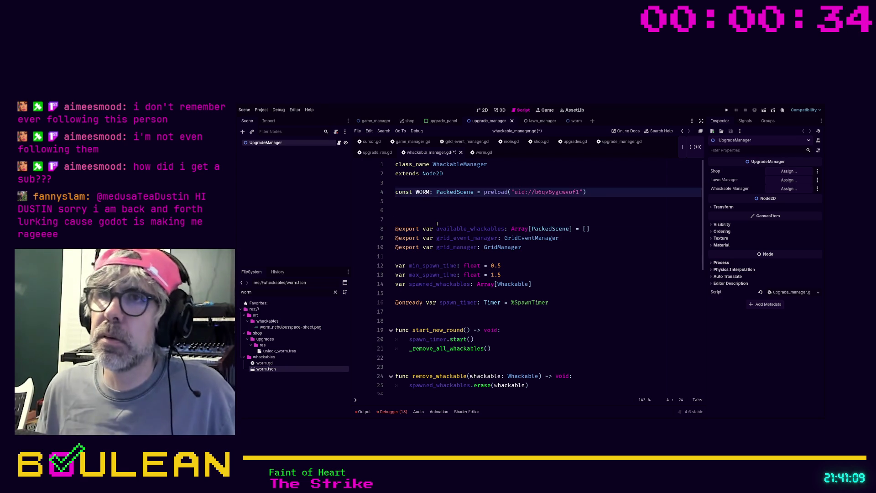
- Complete WORM's type as PackedScene and run the project with F5
{"action": "left_click", "coordinate": [437, 221]}
{"action": "key", "text": "F5"}
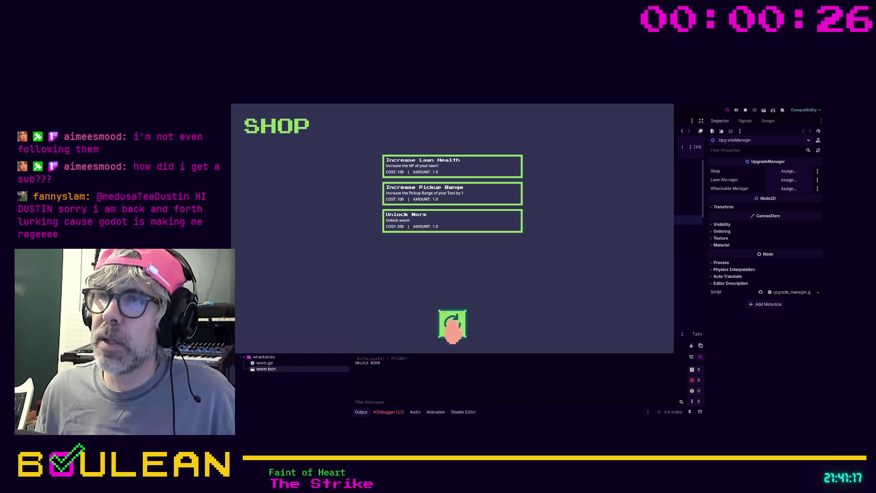
- Close the shop, whack the apple in the bottom-right cell, then stop the game
{"action": "left_click", "coordinate": [452, 324]}
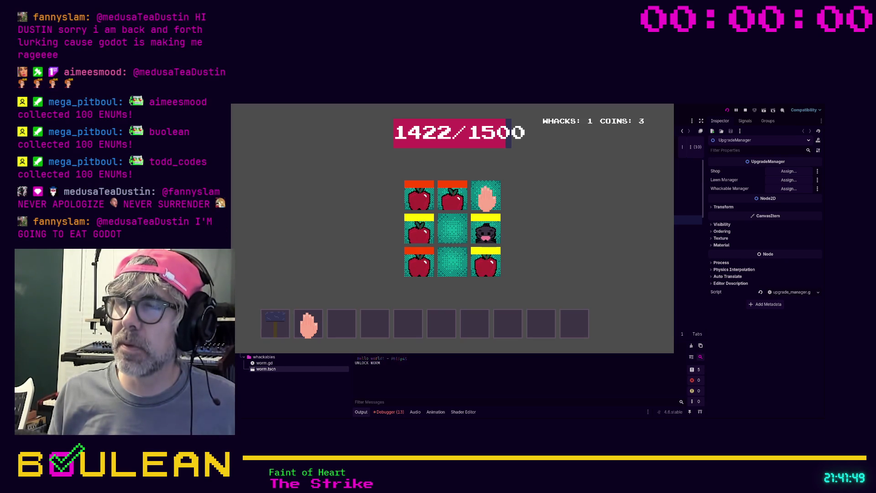
{"action": "left_click", "coordinate": [483, 264]}
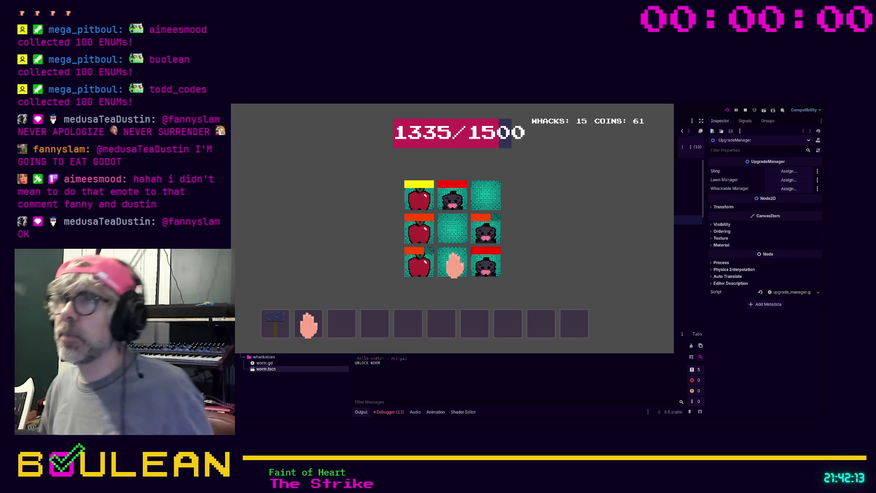
{"action": "left_click", "coordinate": [665, 110]}
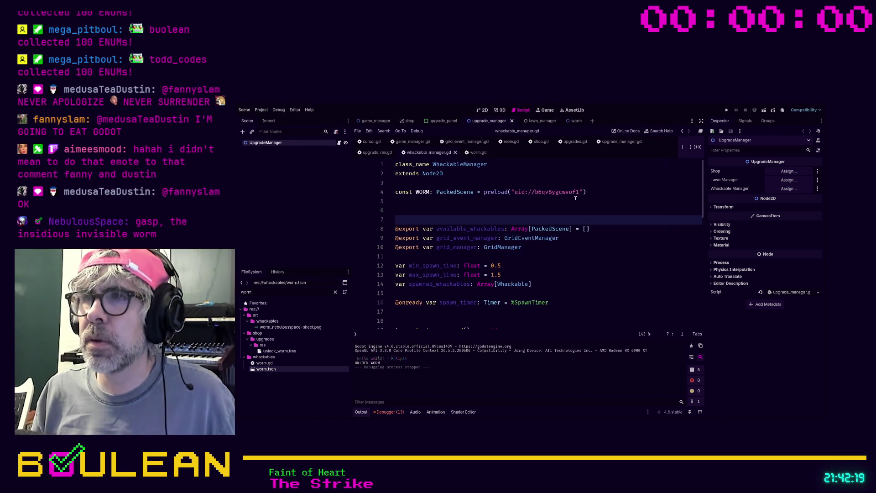
{"action": "scroll", "coordinate": [588, 190], "scroll_direction": "down", "scroll_amount": 1}
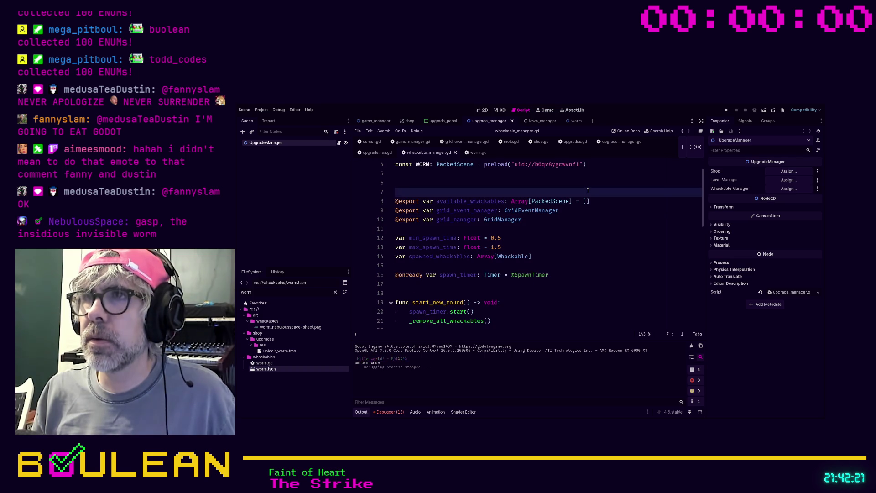
{"action": "scroll", "coordinate": [551, 193], "scroll_direction": "up", "scroll_amount": 1}
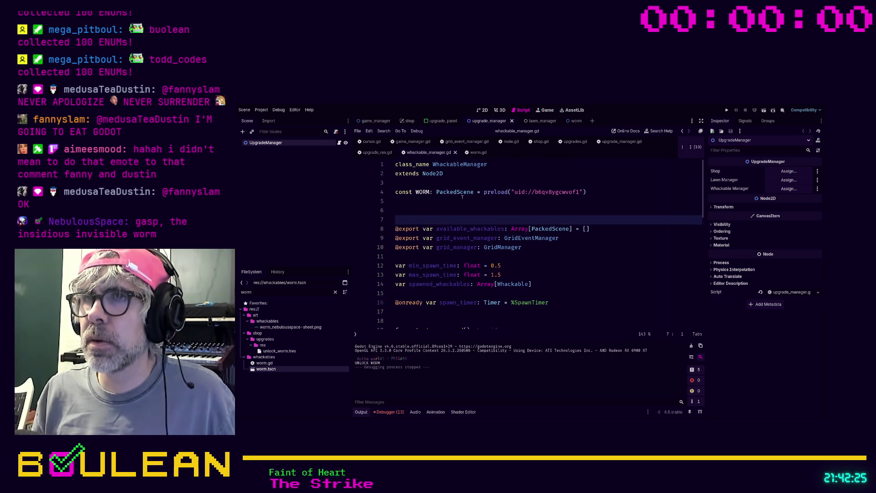
{"action": "scroll", "coordinate": [539, 209], "scroll_direction": "down", "scroll_amount": 5}
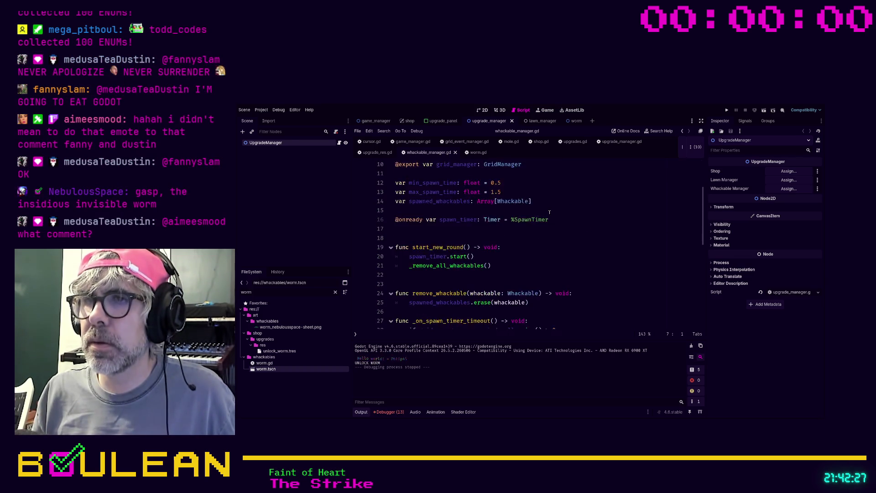
{"action": "scroll", "coordinate": [550, 212], "scroll_direction": "down", "scroll_amount": 5}
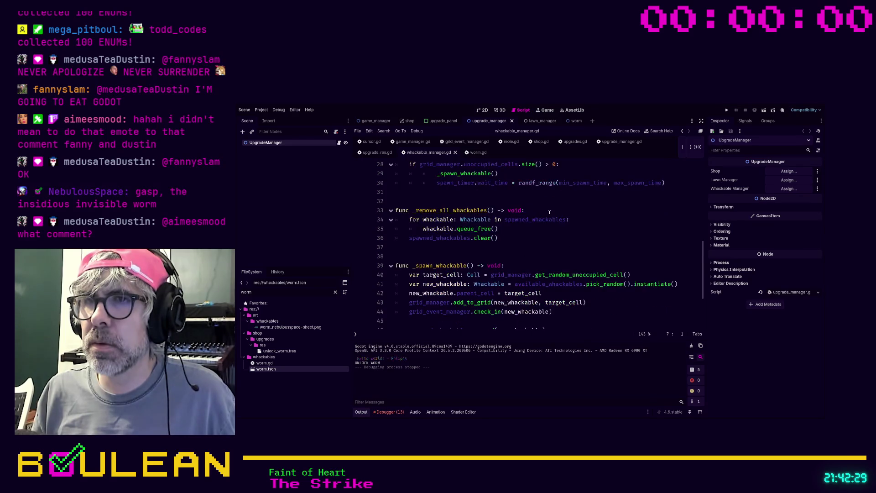
{"action": "scroll", "coordinate": [549, 212], "scroll_direction": "down", "scroll_amount": 1}
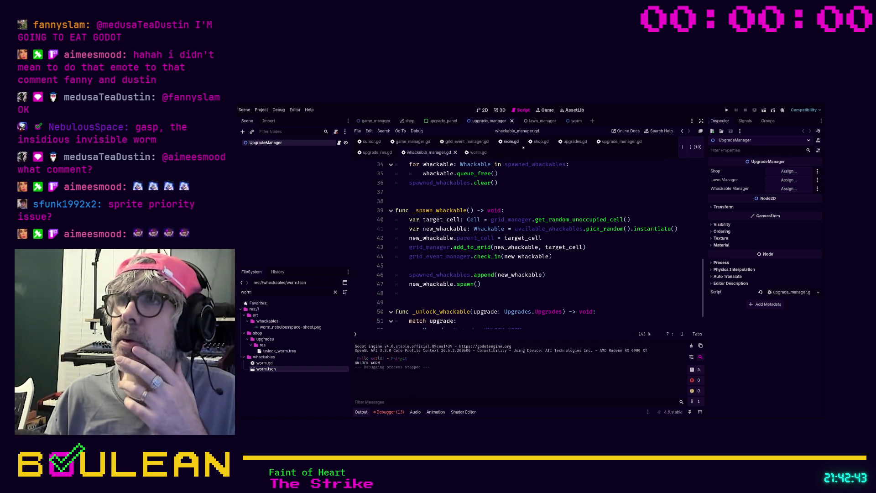
{"action": "left_click", "coordinate": [569, 121]}
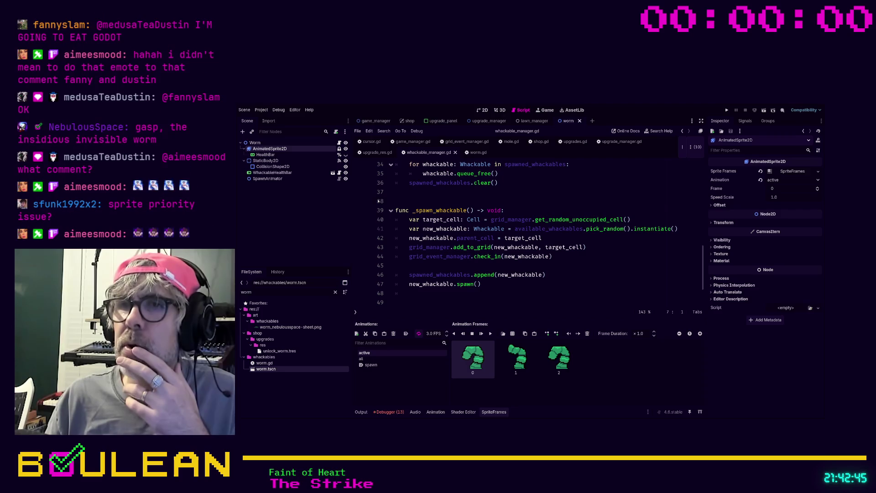
- Zoom and pan the 2D canvas to center on the worm sprite
{"action": "left_click", "coordinate": [478, 111]}
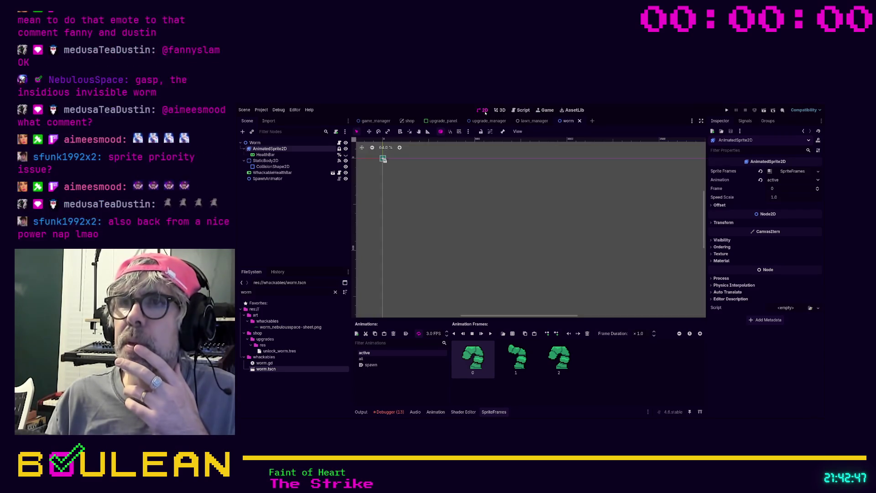
{"action": "scroll", "coordinate": [390, 169], "scroll_direction": "up", "scroll_amount": 3}
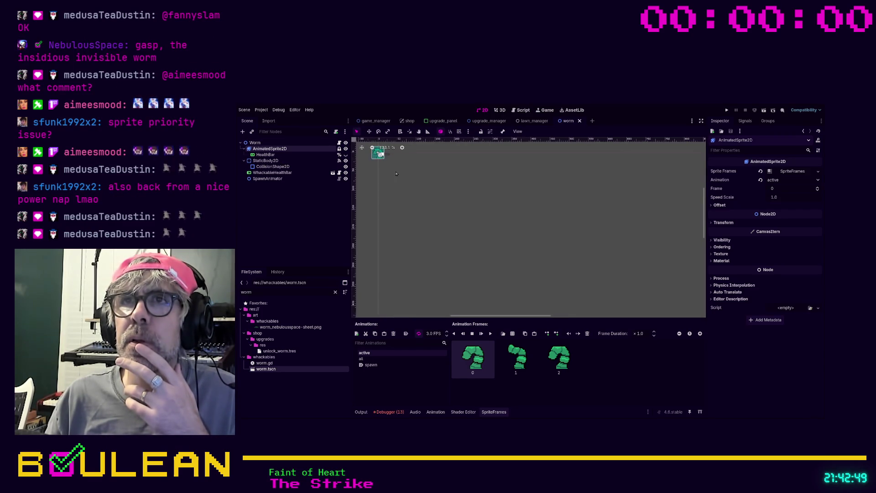
{"action": "left_click", "coordinate": [374, 162]}
{"action": "left_click_drag", "start_coordinate": [373, 162], "coordinate": [477, 279]}
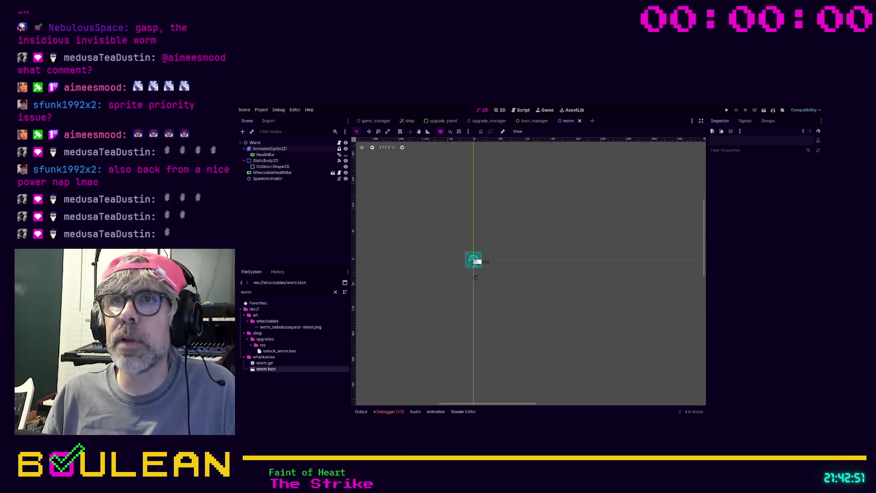
{"action": "scroll", "coordinate": [492, 268], "scroll_direction": "up", "scroll_amount": 6}
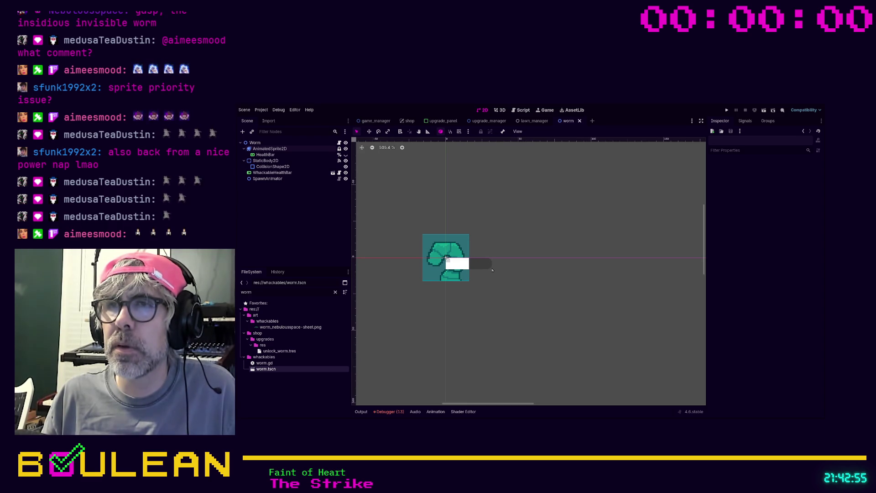
- Inspect the worm's HealthBar, AnimatedSprite2D, CollisionShape2D, WhackableHealthBar and SpawnAnimator nodes, then run the project
{"action": "left_click", "coordinate": [259, 154]}
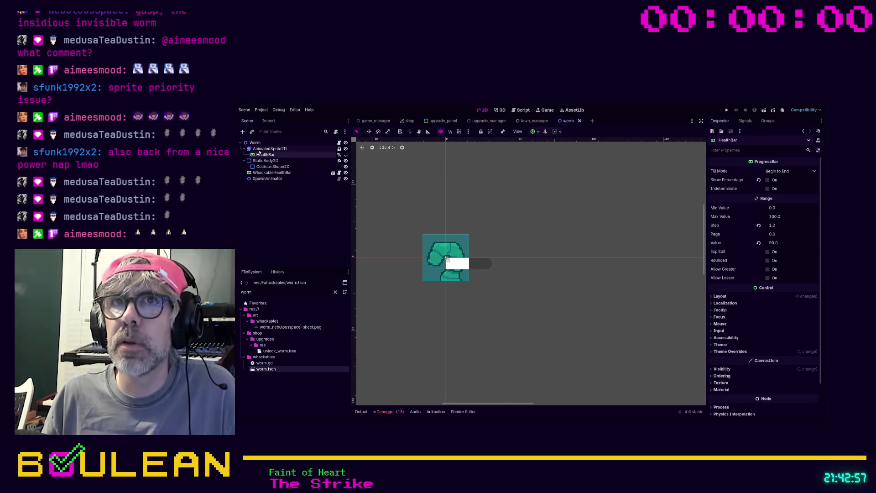
{"action": "left_click", "coordinate": [261, 149]}
{"action": "left_click", "coordinate": [263, 166]}
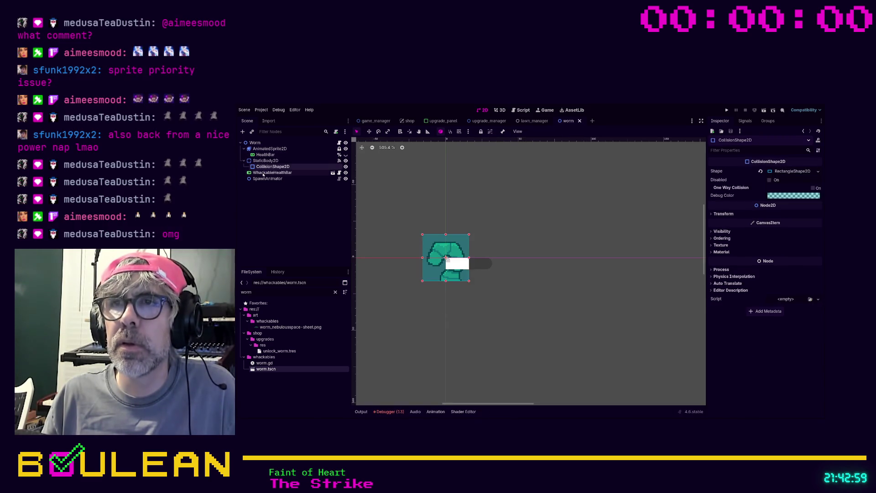
{"action": "left_click", "coordinate": [264, 173]}
{"action": "left_click", "coordinate": [268, 178]}
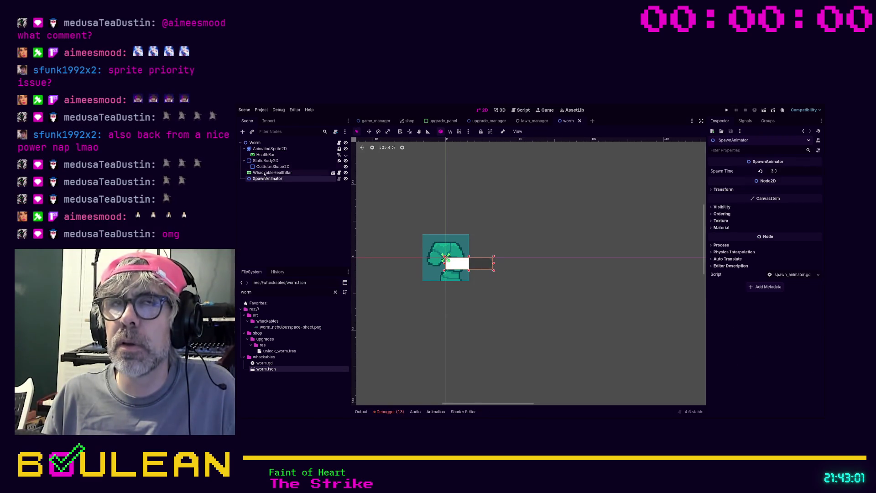
{"action": "left_click", "coordinate": [267, 148]}
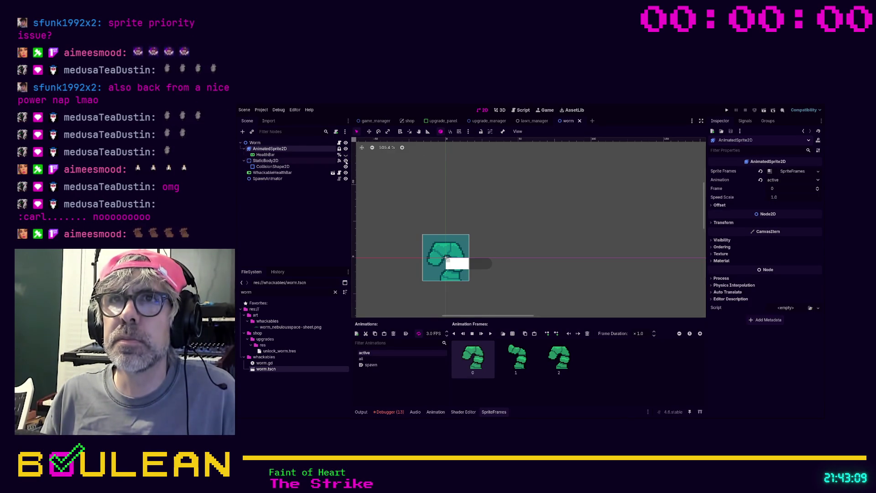
{"action": "left_click", "coordinate": [404, 193]}
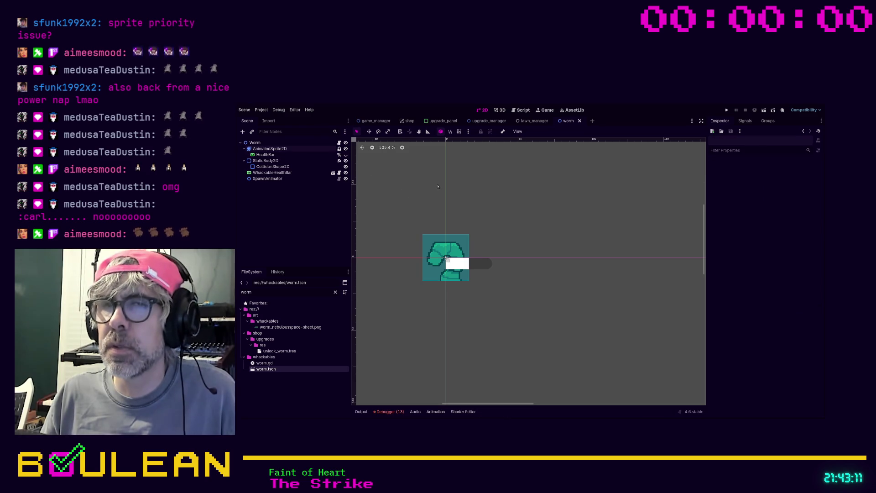
{"action": "key", "text": "F5"}
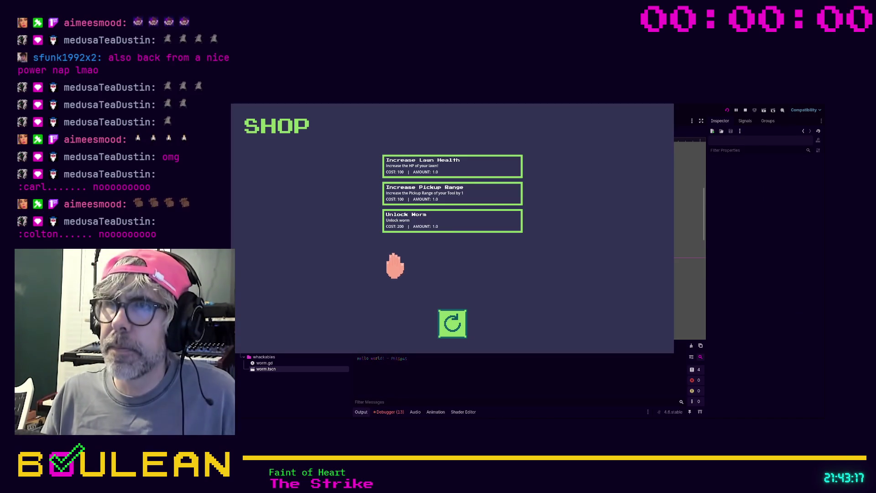
- Buy Unlock Worm in the shop, restart and play a round, then stop the game
{"action": "left_click", "coordinate": [398, 217]}
{"action": "double_click", "coordinate": [398, 218]}
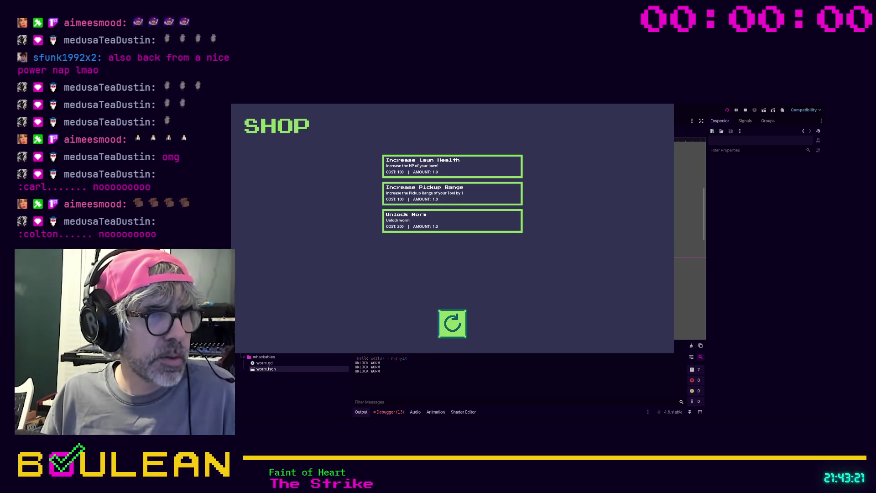
{"action": "left_click", "coordinate": [453, 323]}
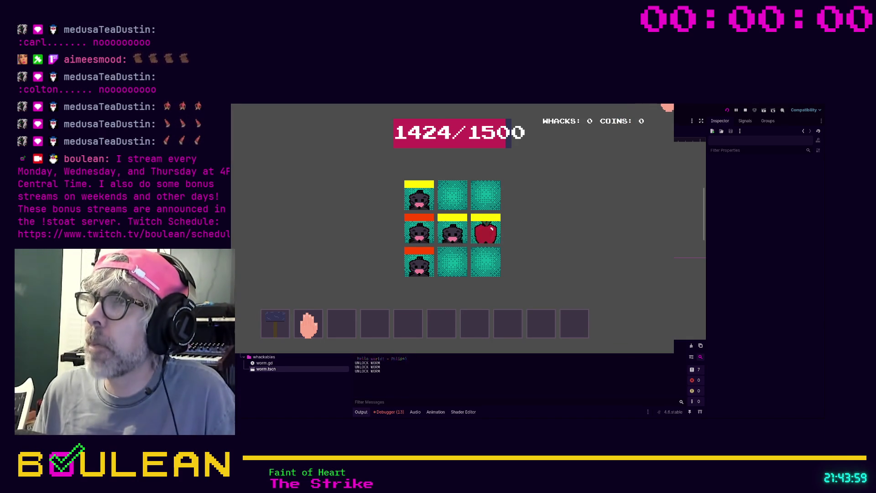
{"action": "left_click", "coordinate": [745, 110]}
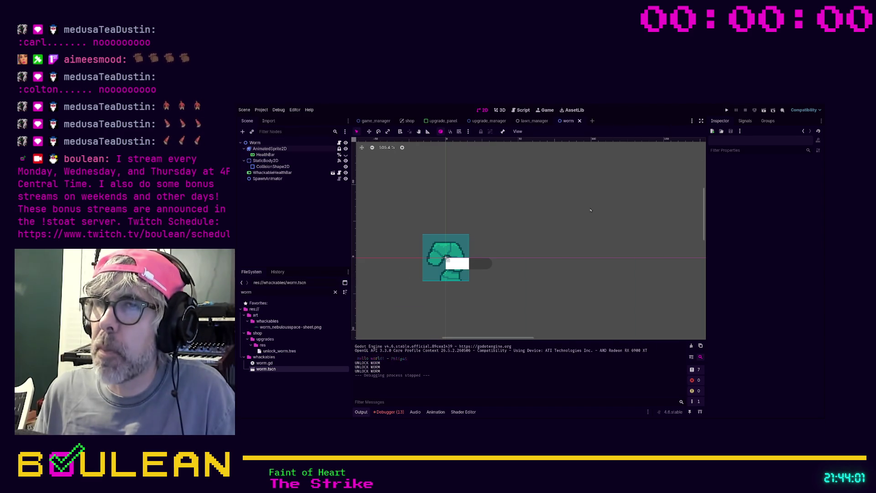
- Preview the spawn and active animations, inspect spawn frames 0 and 1, then deselect
{"action": "left_click", "coordinate": [272, 154]}
{"action": "left_click", "coordinate": [270, 149]}
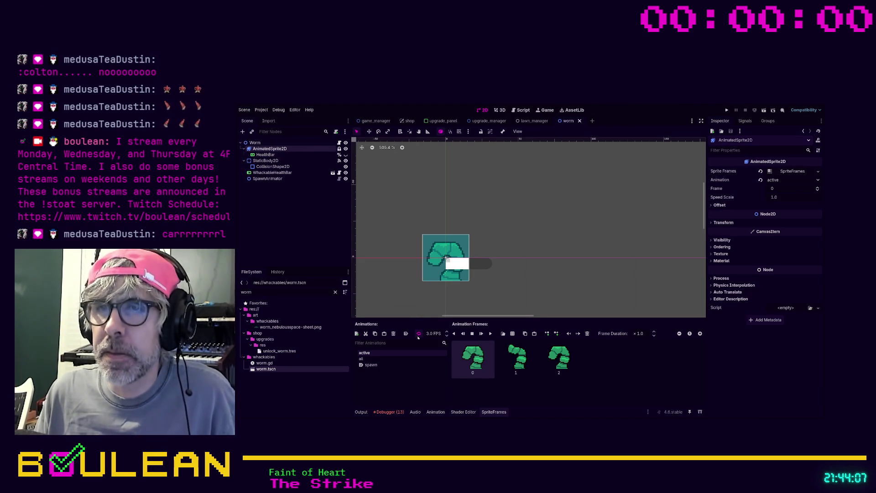
{"action": "left_click", "coordinate": [368, 365]}
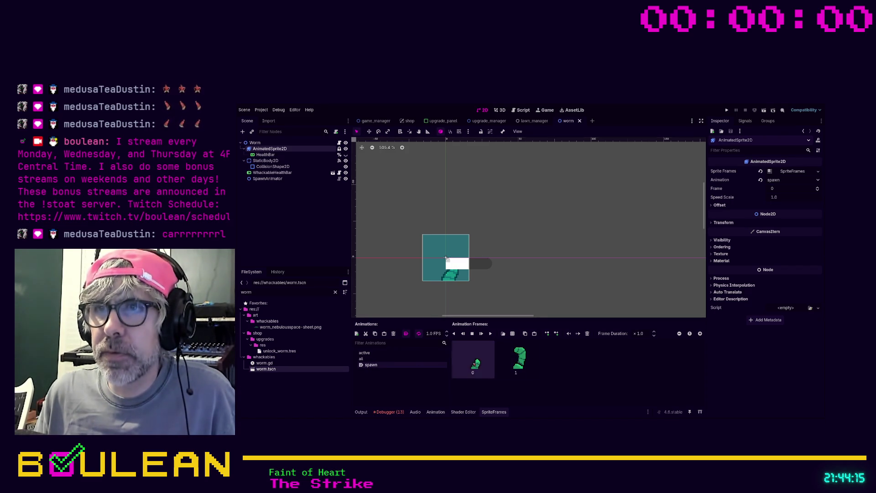
{"action": "left_click", "coordinate": [410, 353]}
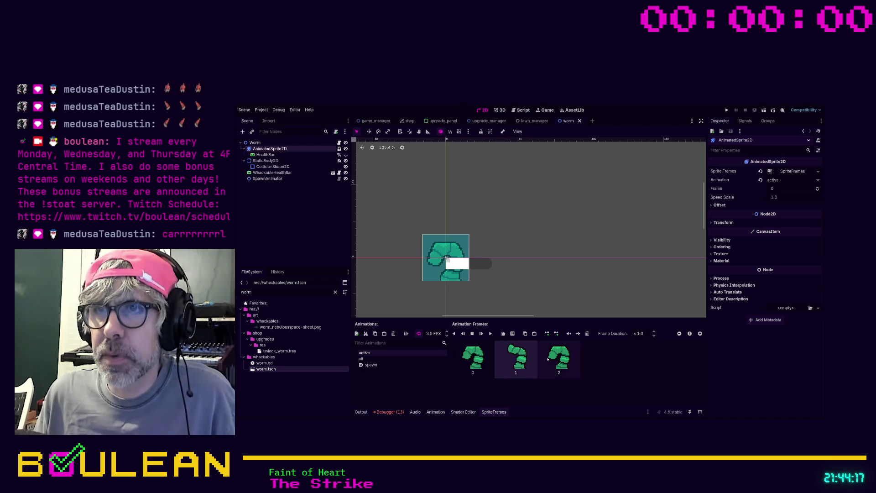
{"action": "left_click", "coordinate": [393, 364]}
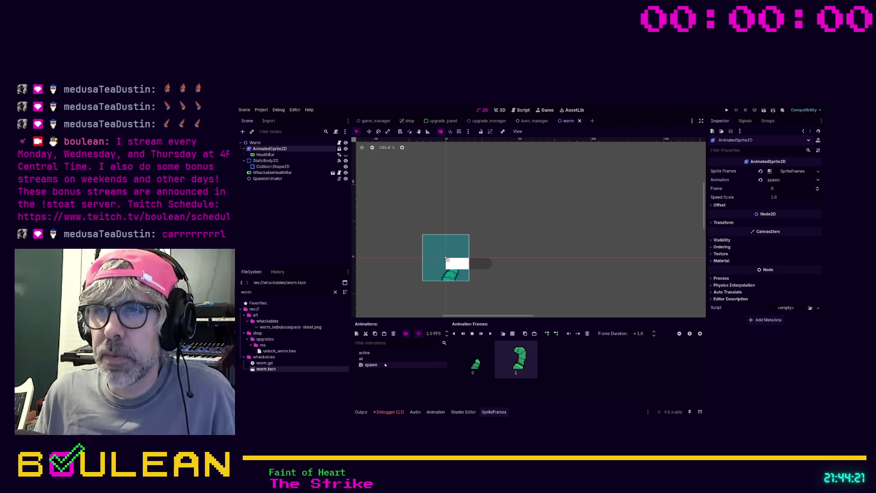
{"action": "left_click", "coordinate": [485, 363]}
{"action": "left_click", "coordinate": [518, 360]}
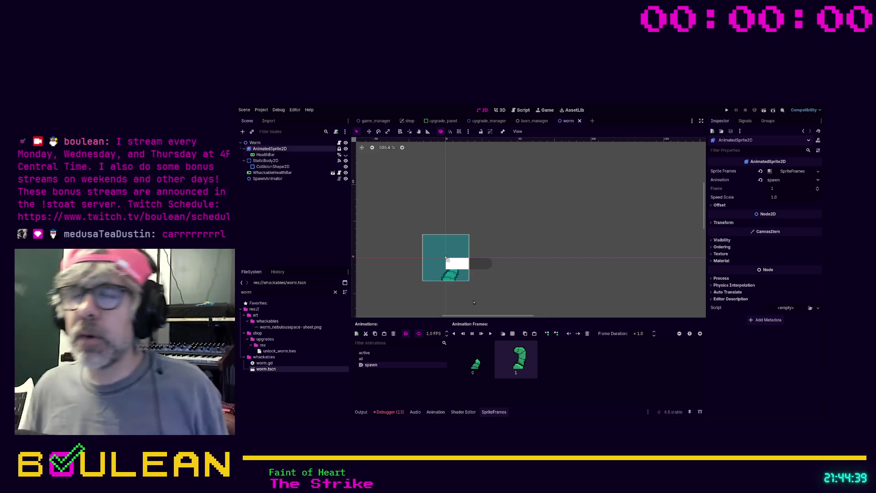
{"action": "left_click", "coordinate": [474, 302]}
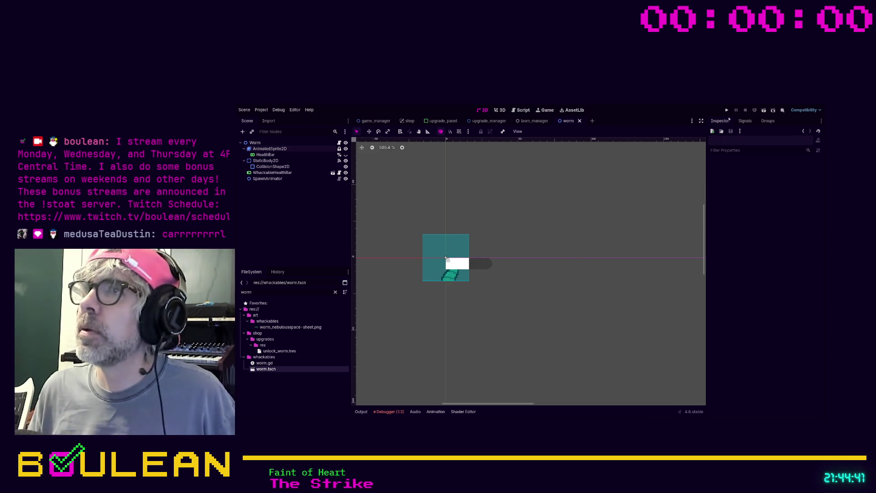
- In whackable_manager.gd, rename _unlock_whackable to unlock_whackable and search the project for its definition
{"action": "left_click", "coordinate": [520, 110]}
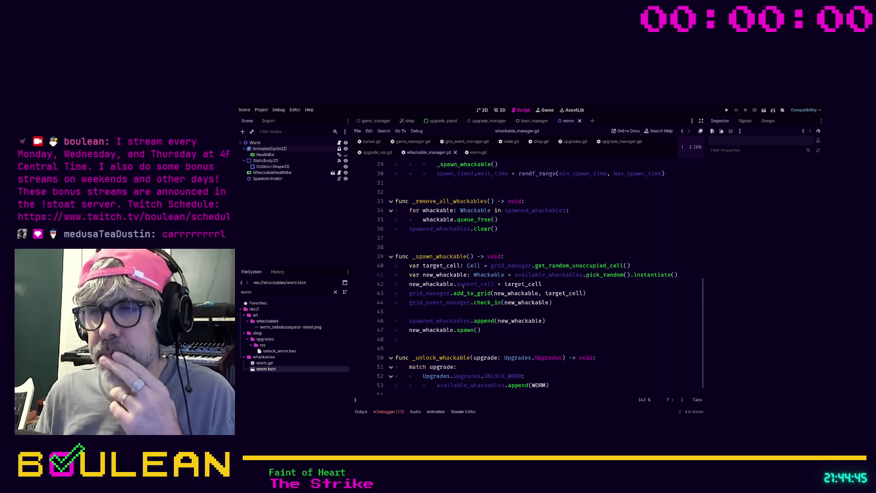
{"action": "scroll", "coordinate": [464, 287], "scroll_direction": "down", "scroll_amount": 1}
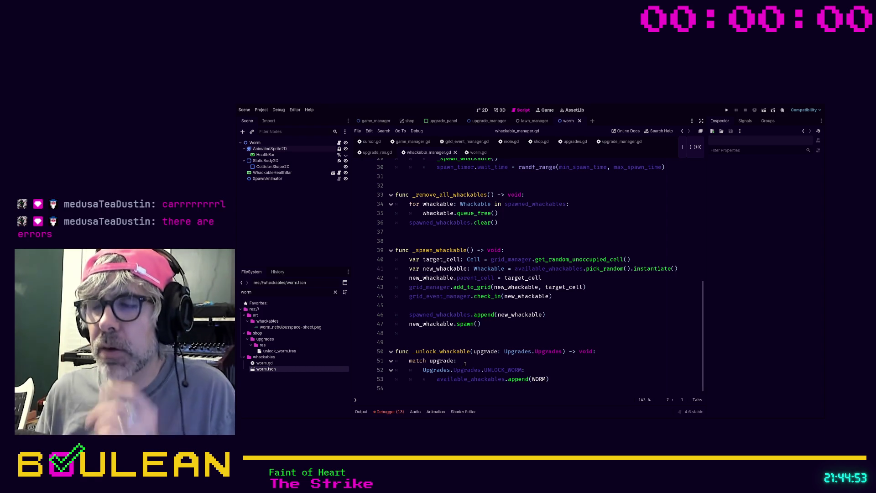
{"action": "left_click", "coordinate": [413, 352]}
{"action": "key", "text": "Delete"}
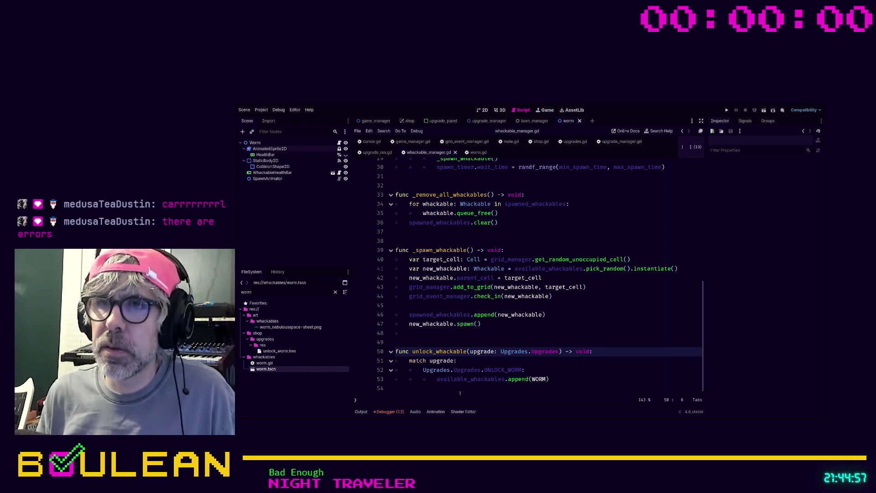
{"action": "key", "text": "Down"}
{"action": "key", "text": "Down"}
{"action": "mouse_move", "coordinate": [554, 378]}
{"action": "left_mouse_down"}
{"action": "mouse_move", "coordinate": [455, 352]}
{"action": "mouse_move", "coordinate": [394, 351]}
{"action": "left_mouse_up"}
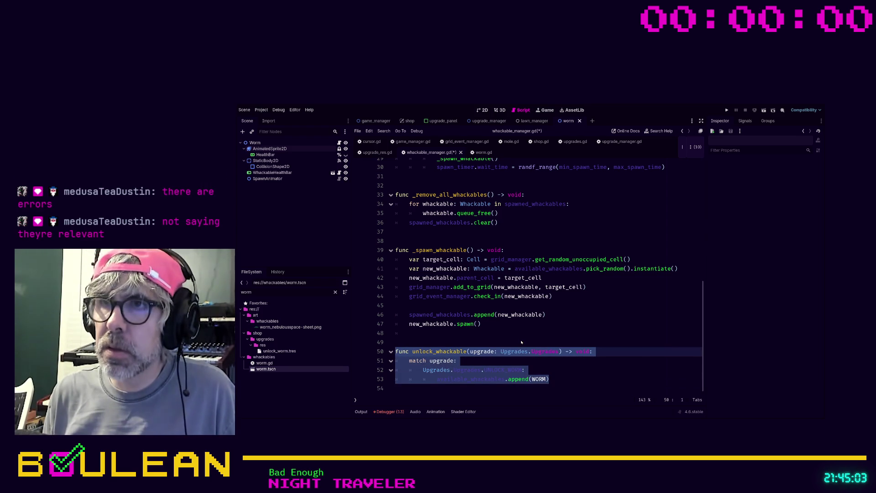
{"action": "key", "text": "ctrl+shift+f"}
{"action": "key", "text": "Return"}
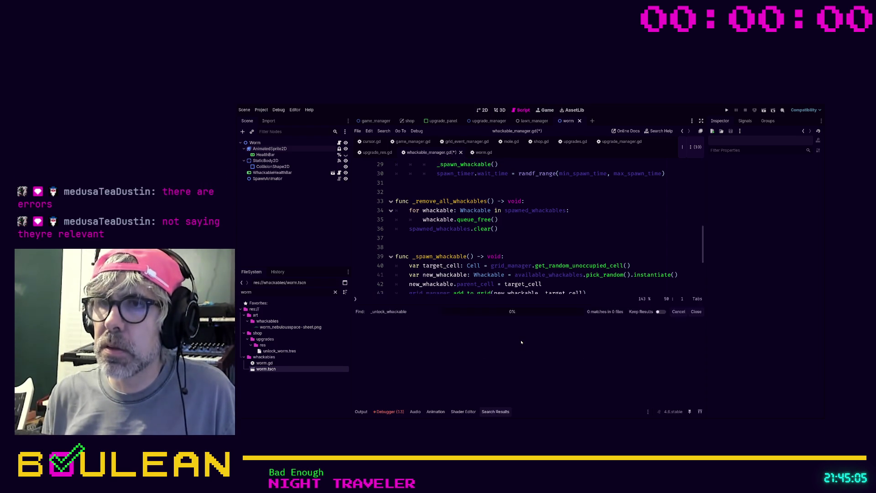
{"action": "left_click", "coordinate": [447, 329]}
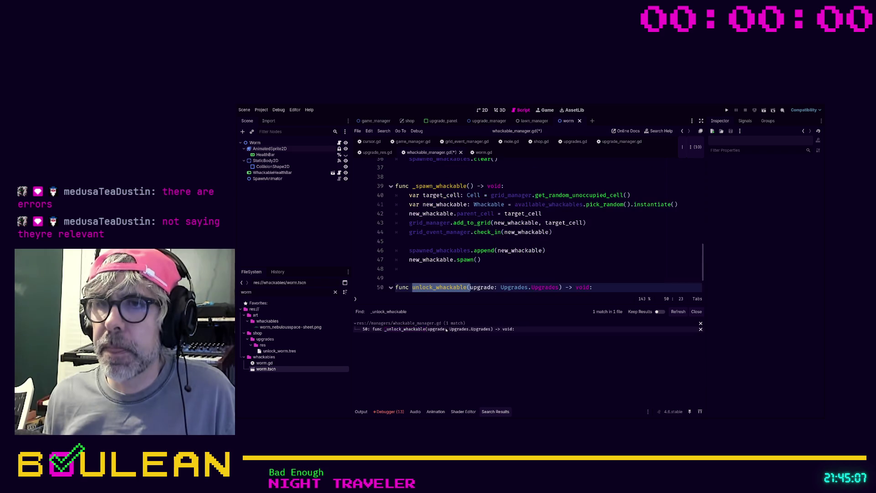
- Move unlock_whackable from lines 50–53 to line 28 under remove_whackable, then save
{"action": "left_click", "coordinate": [391, 287]}
{"action": "scroll", "coordinate": [472, 261], "scroll_direction": "down", "scroll_amount": 1}
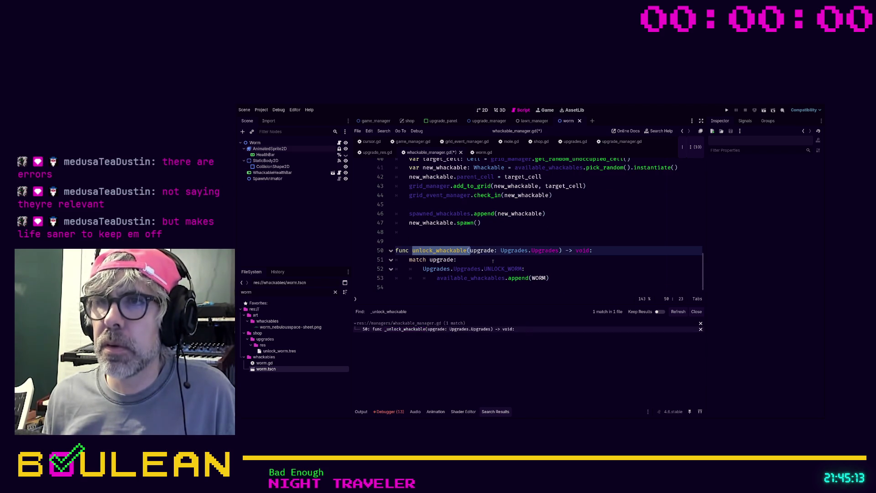
{"action": "left_click", "coordinate": [492, 262]}
{"action": "left_click_drag", "start_coordinate": [555, 277], "coordinate": [384, 251]}
{"action": "key", "text": "ctrl+c"}
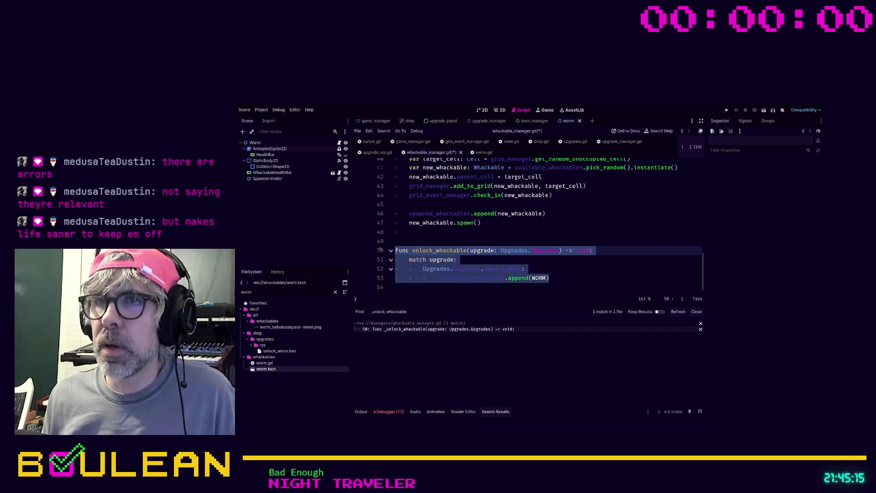
{"action": "scroll", "coordinate": [426, 237], "scroll_direction": "up", "scroll_amount": 4}
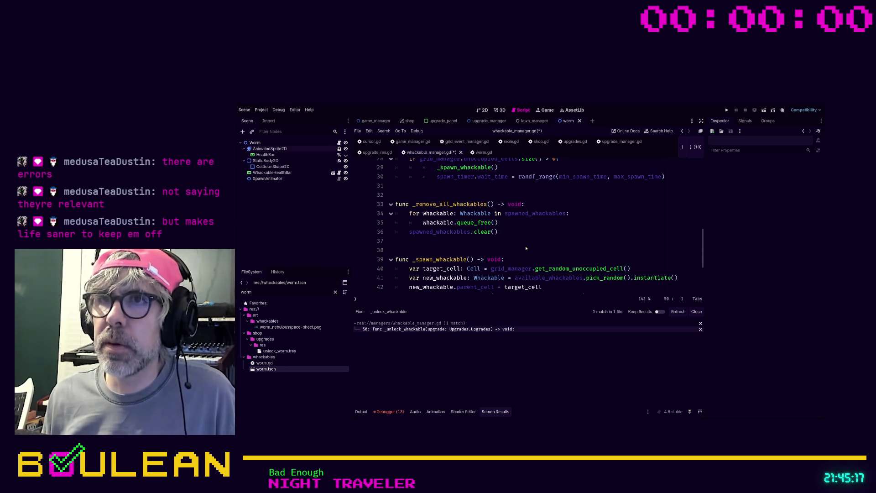
{"action": "scroll", "coordinate": [527, 251], "scroll_direction": "up", "scroll_amount": 4}
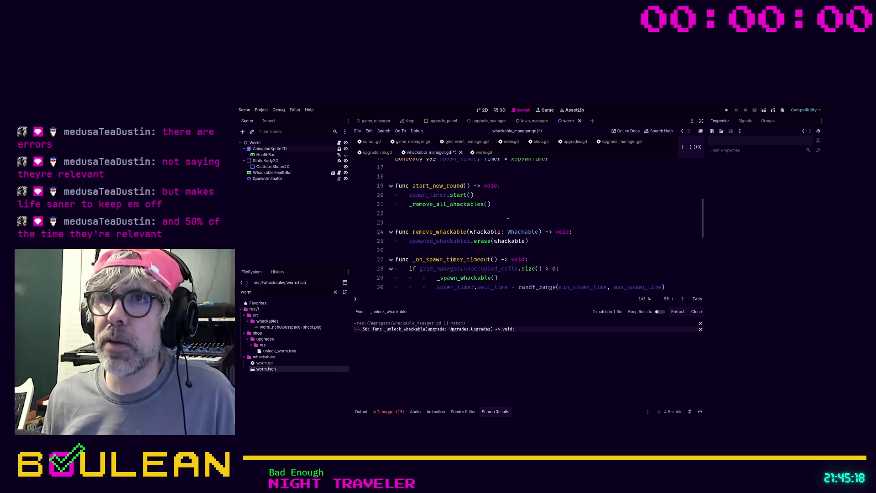
{"action": "left_click", "coordinate": [438, 255]}
{"action": "key", "text": "Return"}
{"action": "key", "text": "Return"}
{"action": "key", "text": "Return"}
{"action": "key", "text": "Up"}
{"action": "key", "text": "Up"}
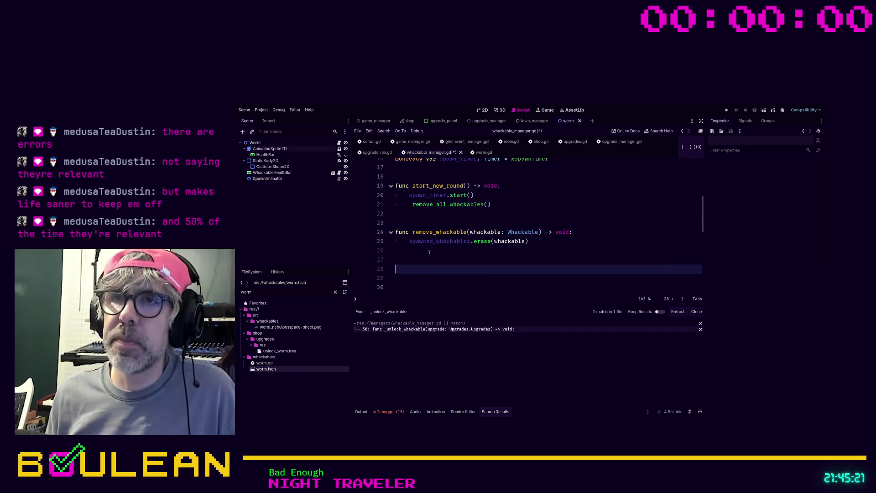
{"action": "key", "text": "ctrl+v"}
{"action": "key", "text": "ctrl+s"}
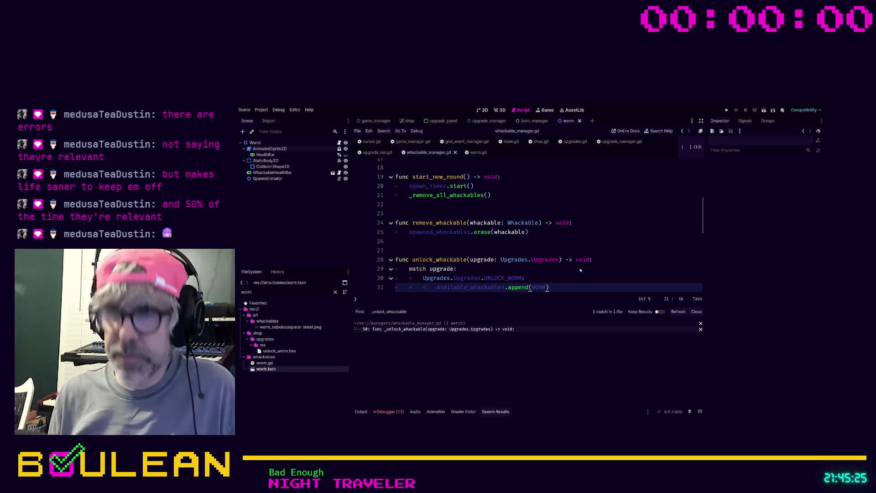
- Add whackable_manager.unlock_whackable(upgrade) to _unlock_worm in upgrade_manager.gd, save, and run the game
{"action": "left_click", "coordinate": [612, 143]}
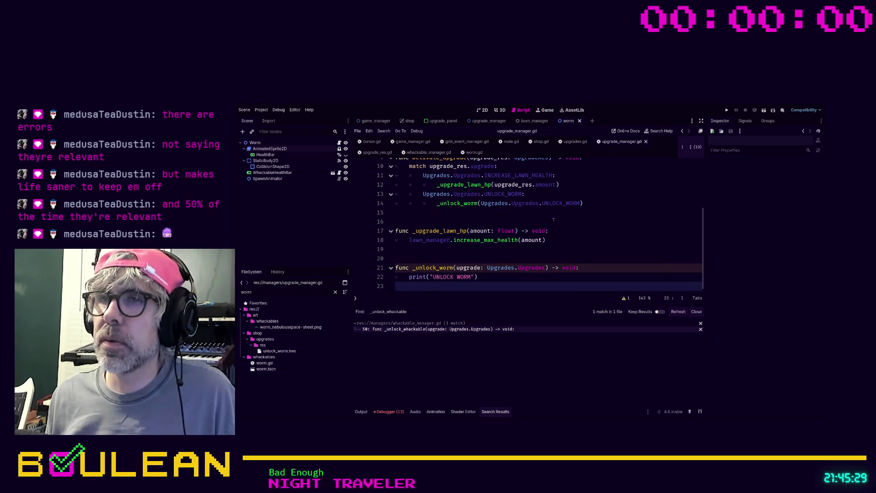
{"action": "scroll", "coordinate": [554, 220], "scroll_direction": "up", "scroll_amount": 1}
{"action": "scroll", "coordinate": [502, 251], "scroll_direction": "down", "scroll_amount": 1}
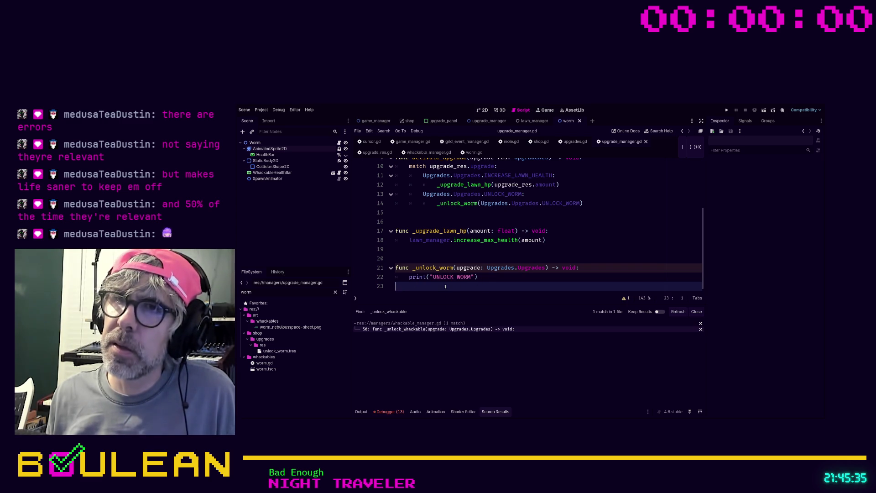
{"action": "key", "text": "Tab"}
{"action": "type", "text": "whac"}
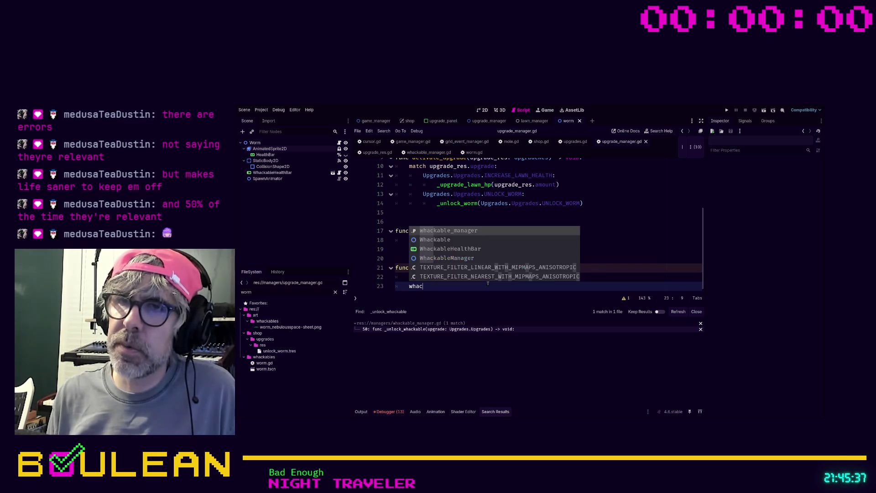
{"action": "key", "text": "Return"}
{"action": "type", "text": ".un"}
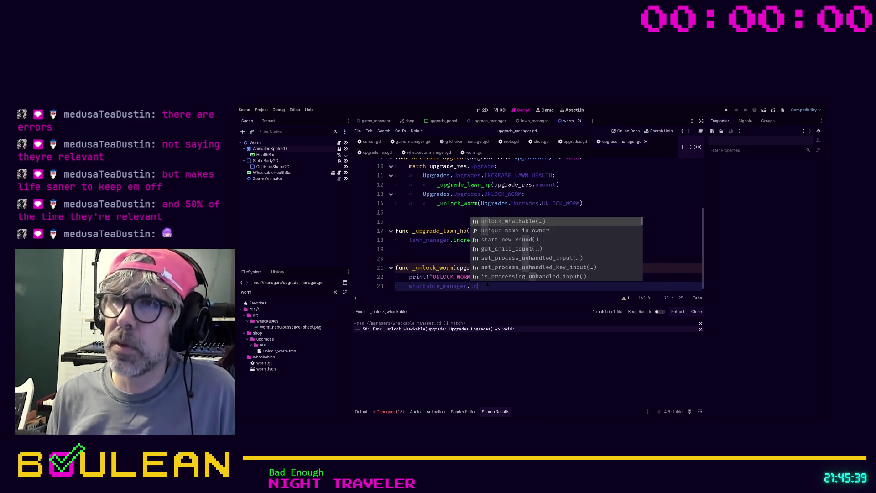
{"action": "key", "text": "Return"}
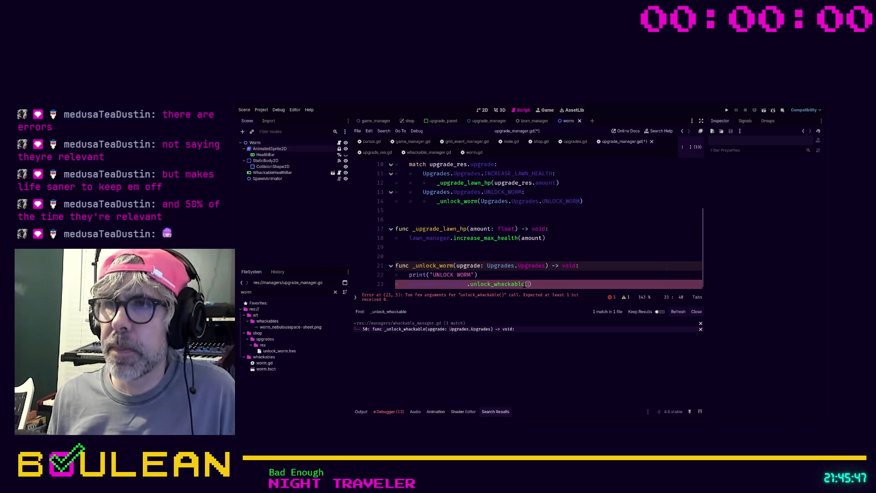
{"action": "type", "text": "upgrad"}
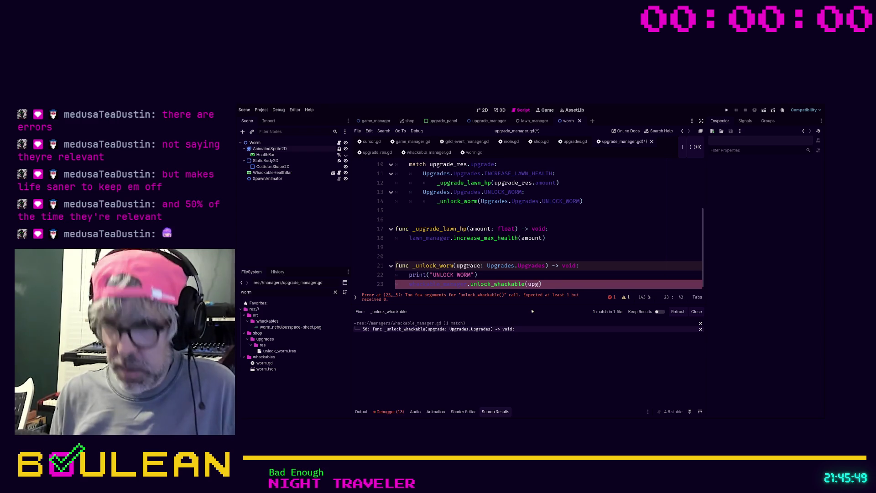
{"action": "type", "text": "e"}
{"action": "left_click", "coordinate": [631, 279]}
{"action": "key", "text": "ctrl+s"}
{"action": "scroll", "coordinate": [627, 278], "scroll_direction": "down", "scroll_amount": 1}
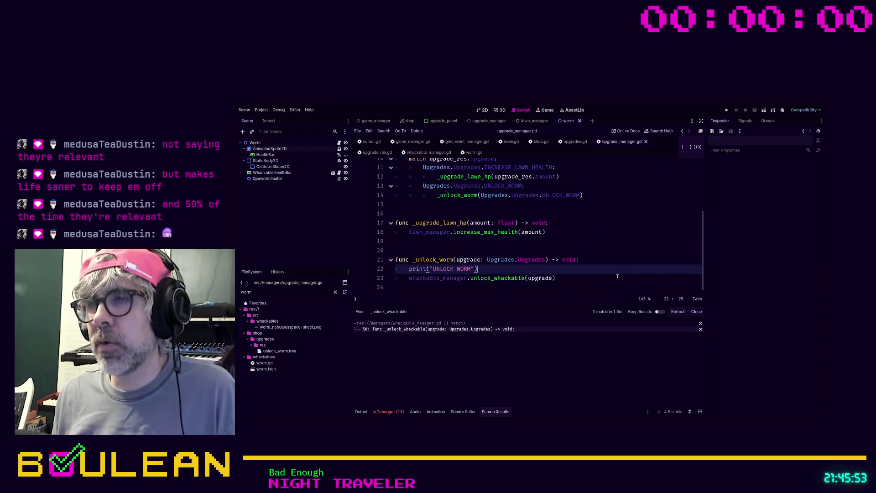
{"action": "key", "text": "F5"}
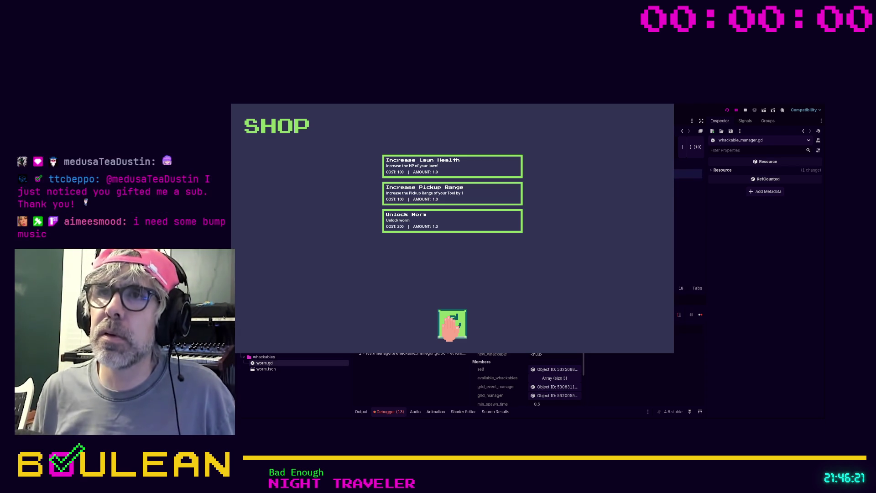
- Return to the editor and trace the Nil spawn_complete error to its cell.gd stack frame
{"action": "left_click", "coordinate": [452, 324]}
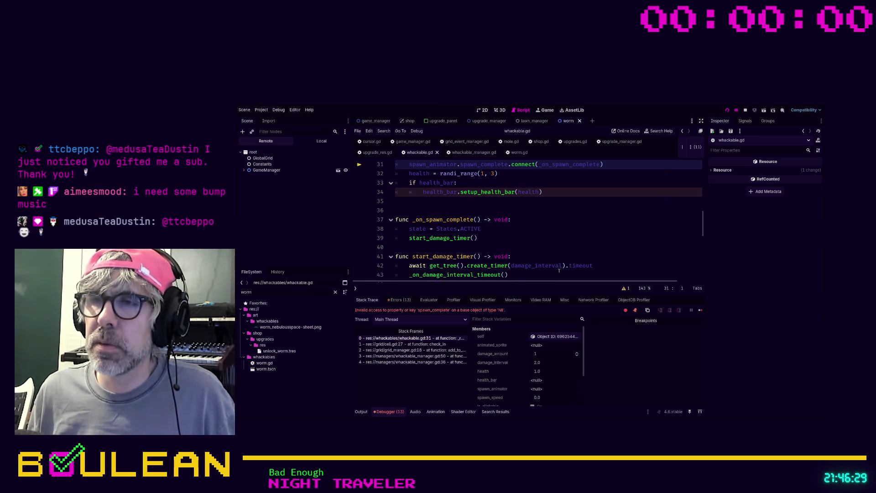
{"action": "scroll", "coordinate": [550, 247], "scroll_direction": "up", "scroll_amount": 1}
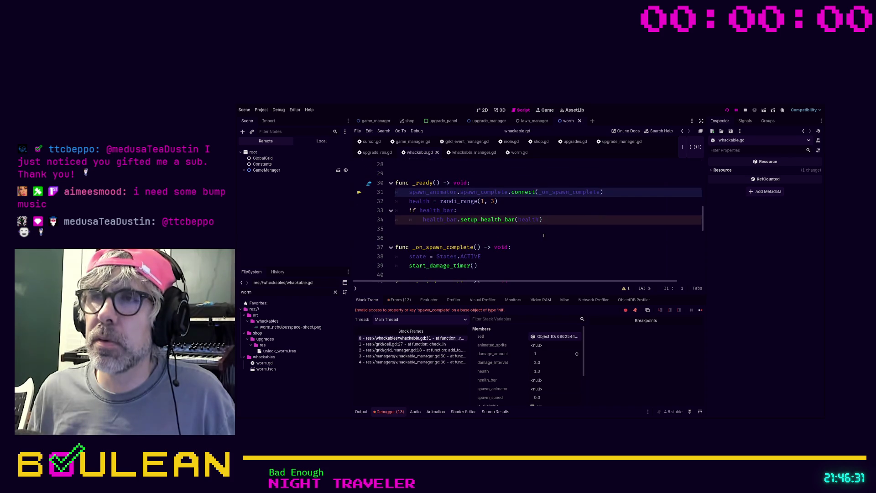
{"action": "scroll", "coordinate": [543, 235], "scroll_direction": "up", "scroll_amount": 1}
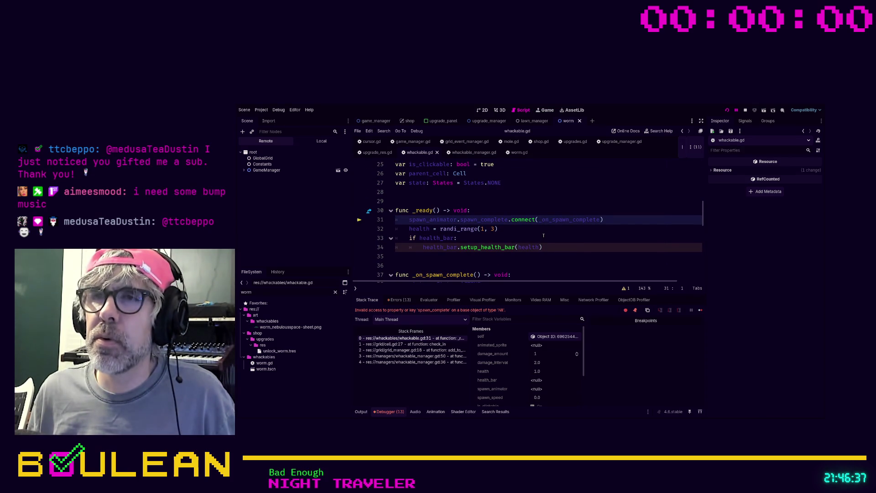
{"action": "left_click", "coordinate": [428, 344]}
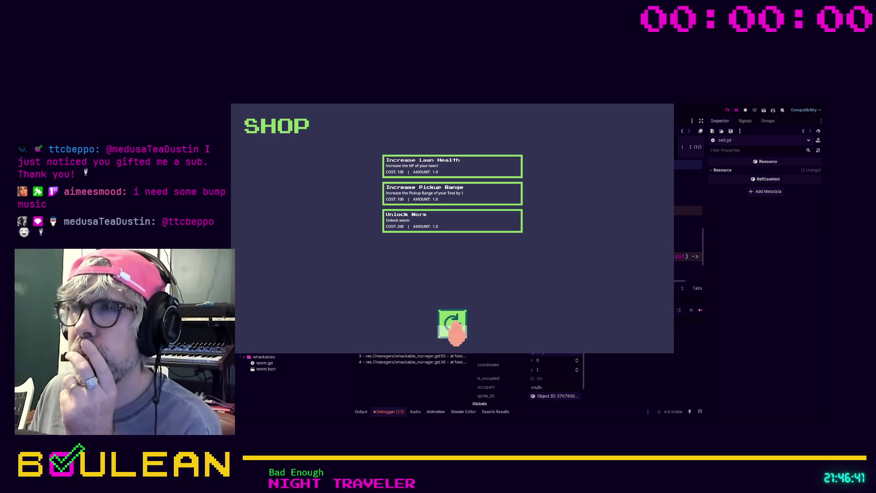